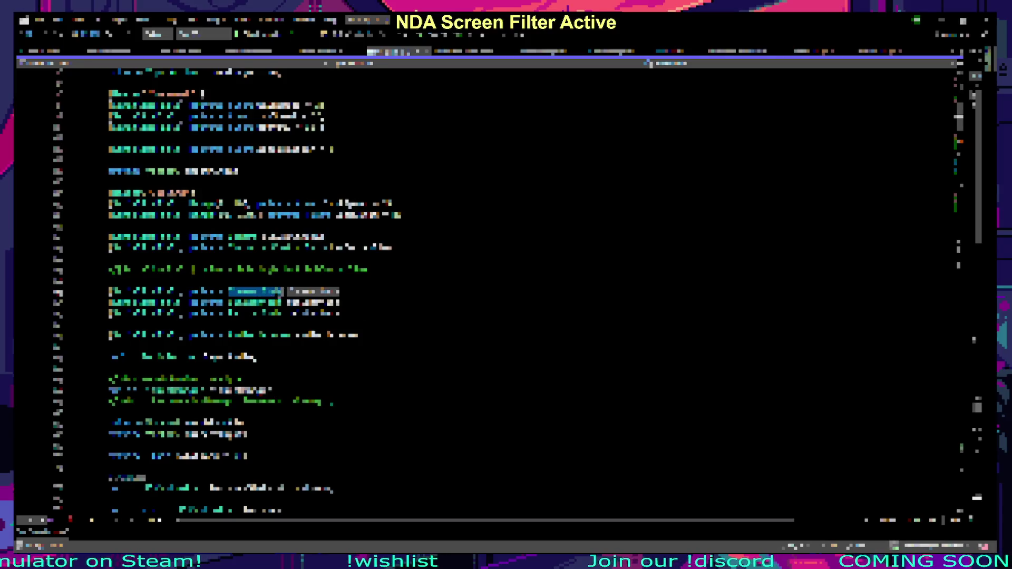
Step: Find the matching call and append .Speed to it
{"action": "key", "text": "ctrl+f"}
{"action": "key", "text": "Return"}
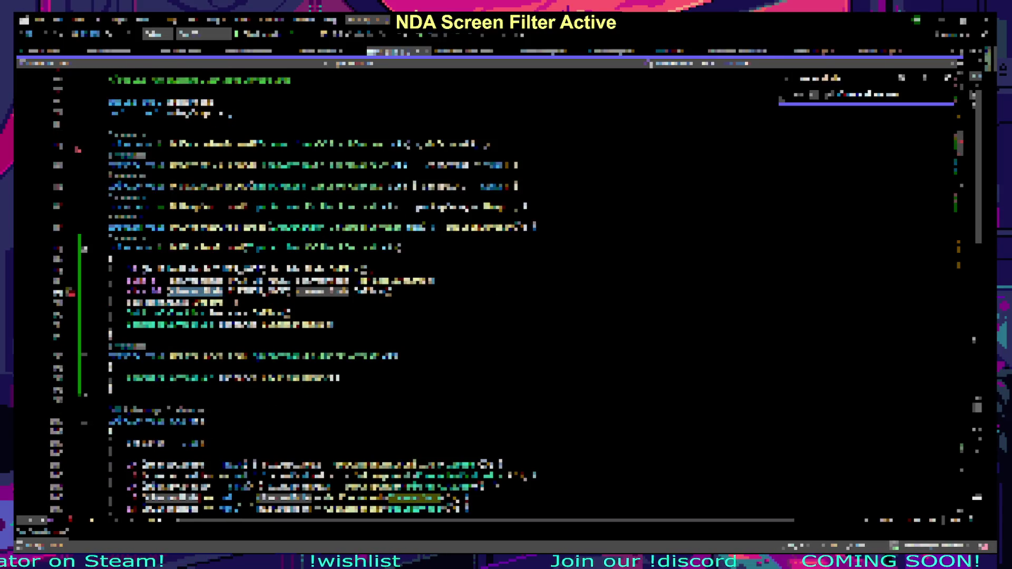
{"action": "key", "text": "Escape"}
{"action": "key", "text": "ctrl+v"}
{"action": "key", "text": "ctrl+z"}
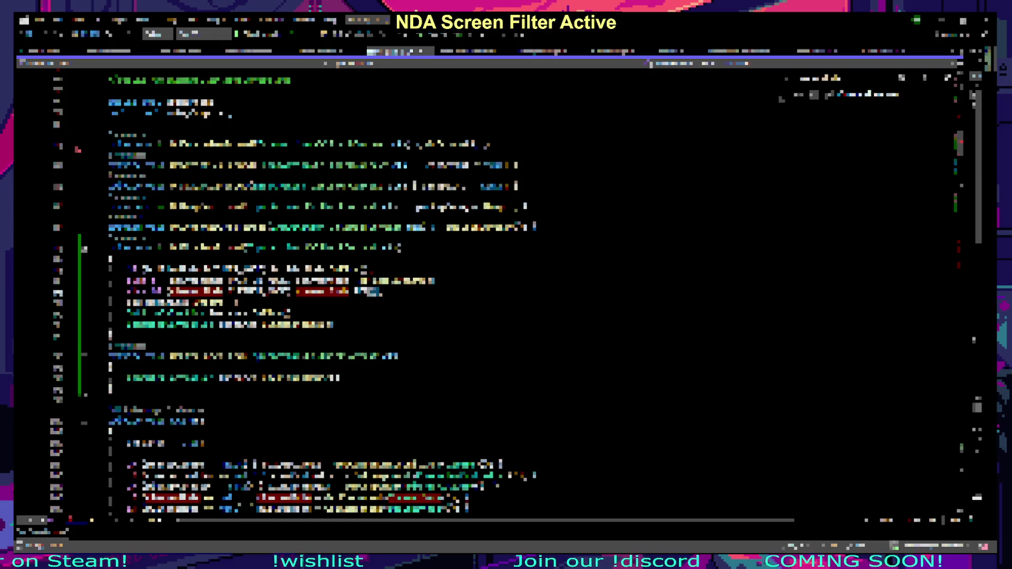
{"action": "type", "text": "."}
{"action": "key", "text": "Escape"}
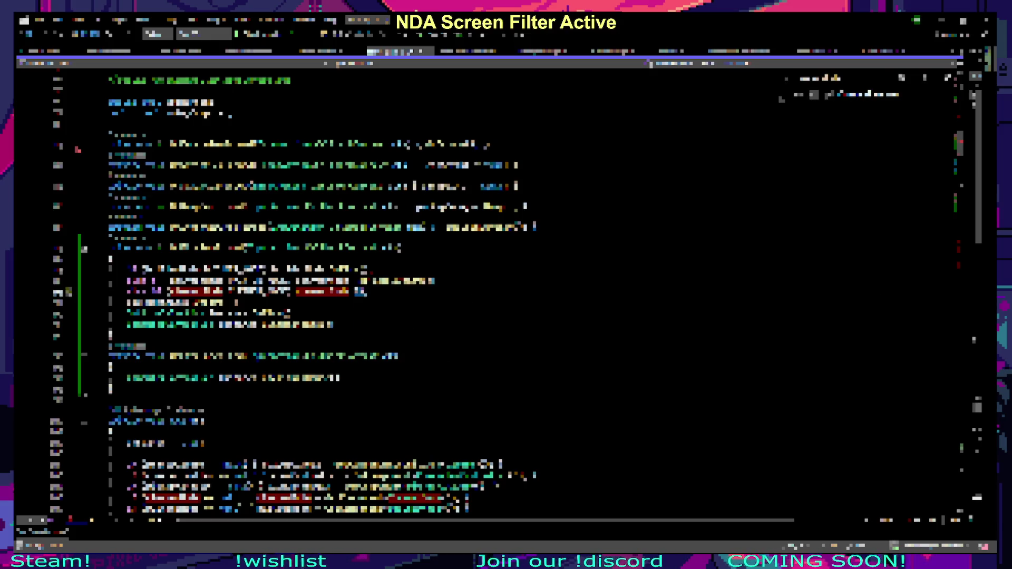
{"action": "type", "text": "Speed"}
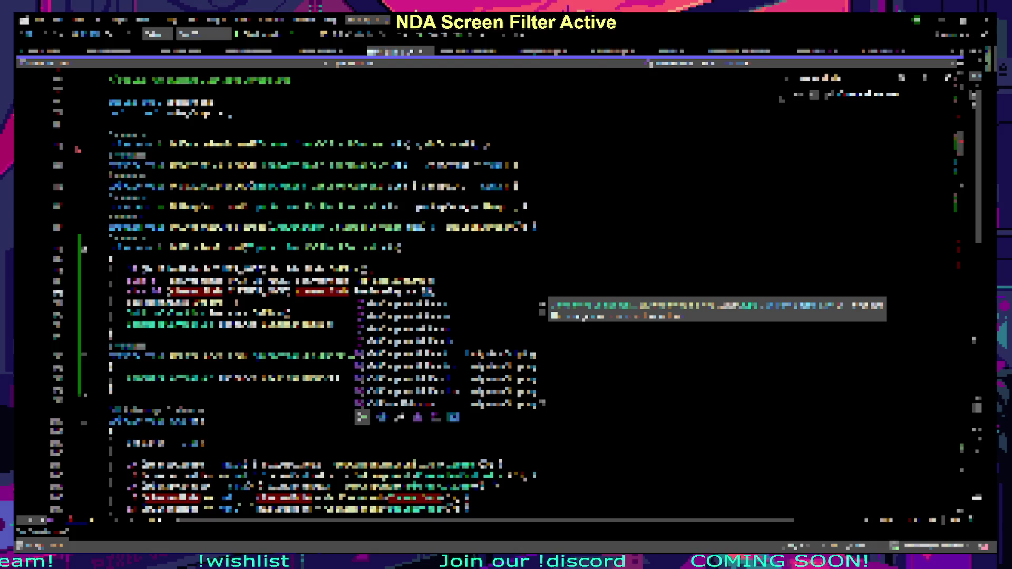
Step: In the called function's definition, add a speed parameter to its signature
{"action": "key", "text": "F12"}
{"action": "type", "text": "speed"}
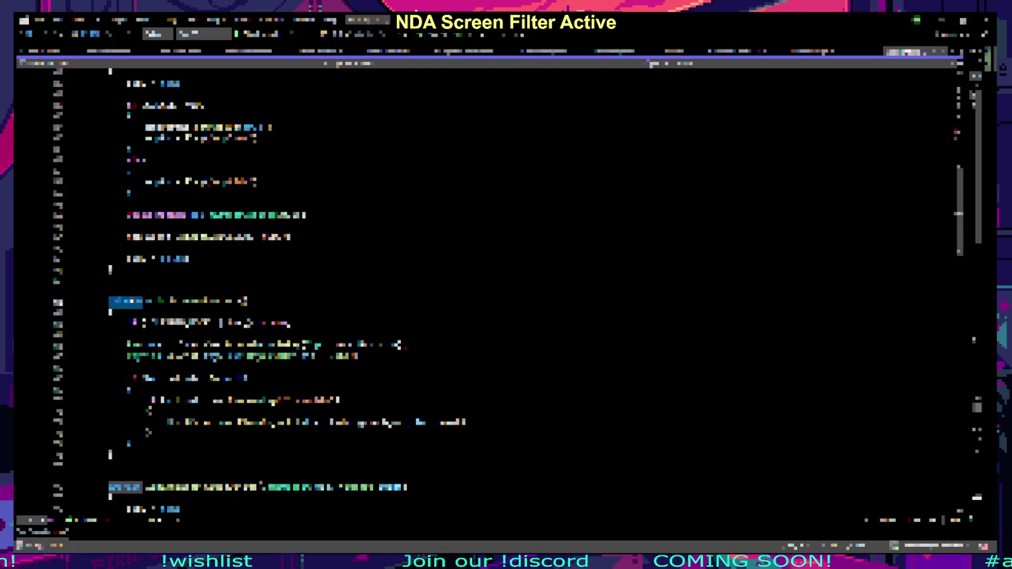
{"action": "key", "text": "Escape"}
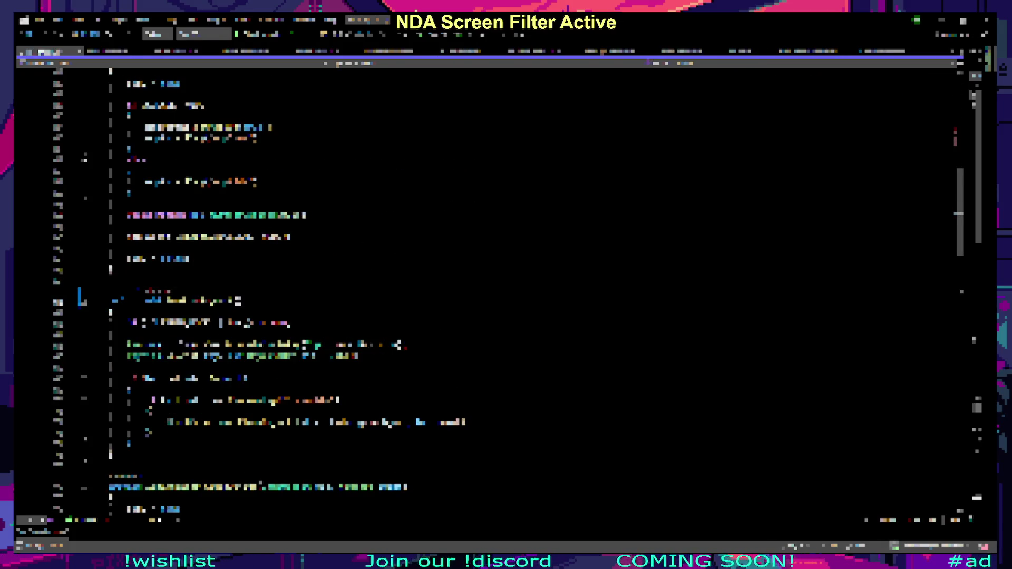
{"action": "key", "text": "Down"}
{"action": "key", "text": "Down"}
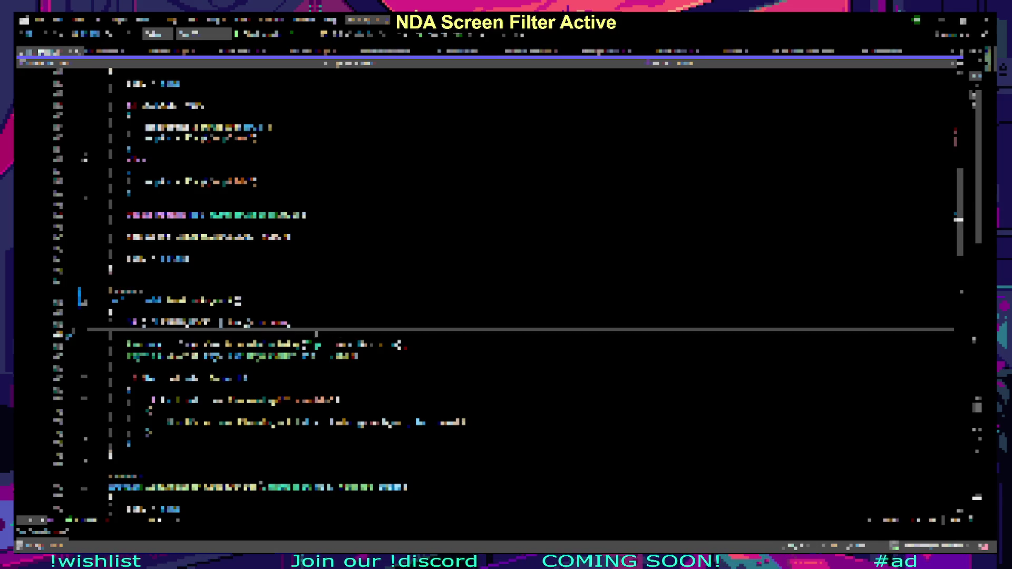
{"action": "type", "text": ")"}
{"action": "key", "text": "Down"}
{"action": "key", "text": "Down"}
{"action": "key", "text": "Down"}
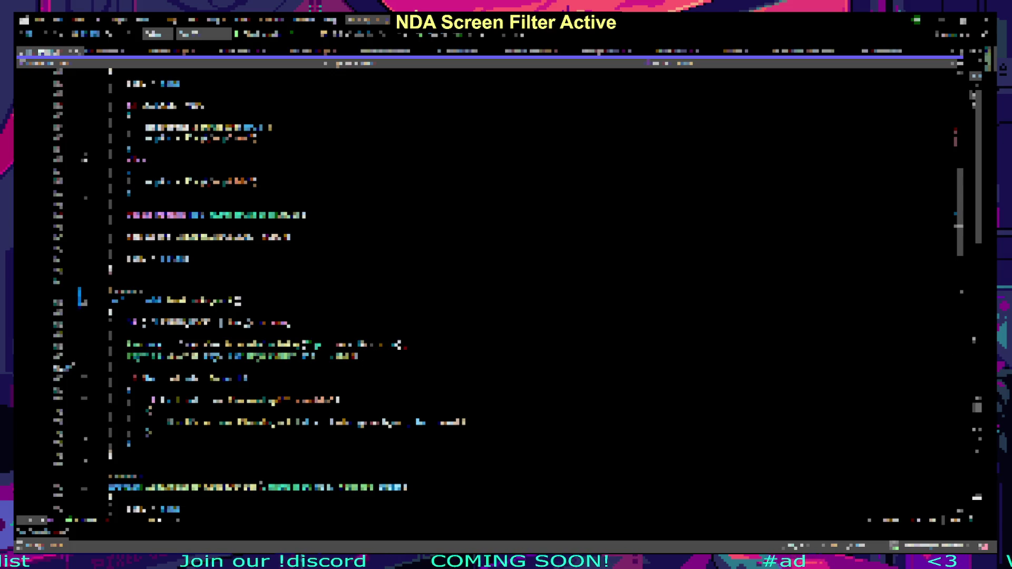
{"action": "key", "text": "Up"}
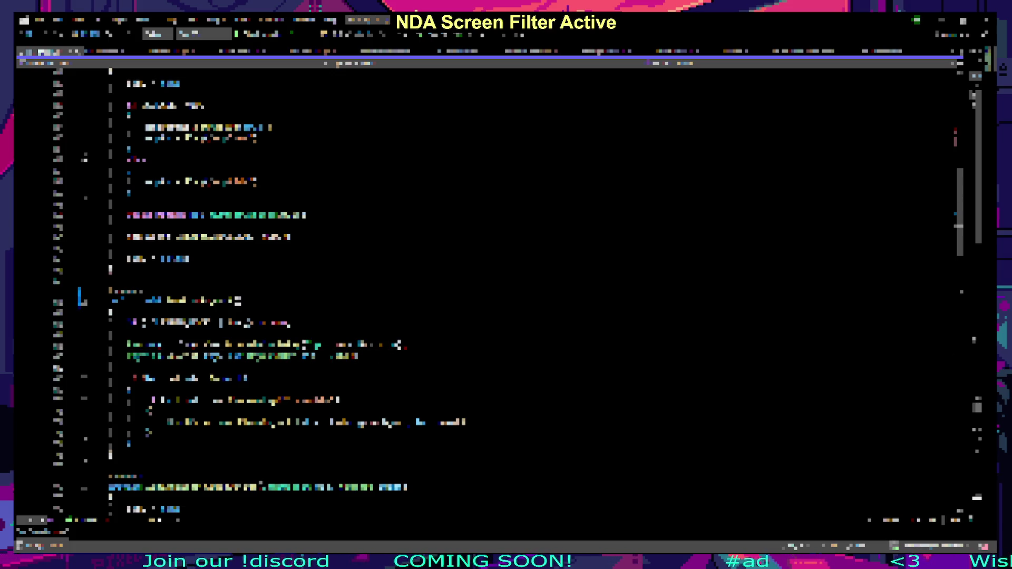
{"action": "key", "text": "alt+Tab"}
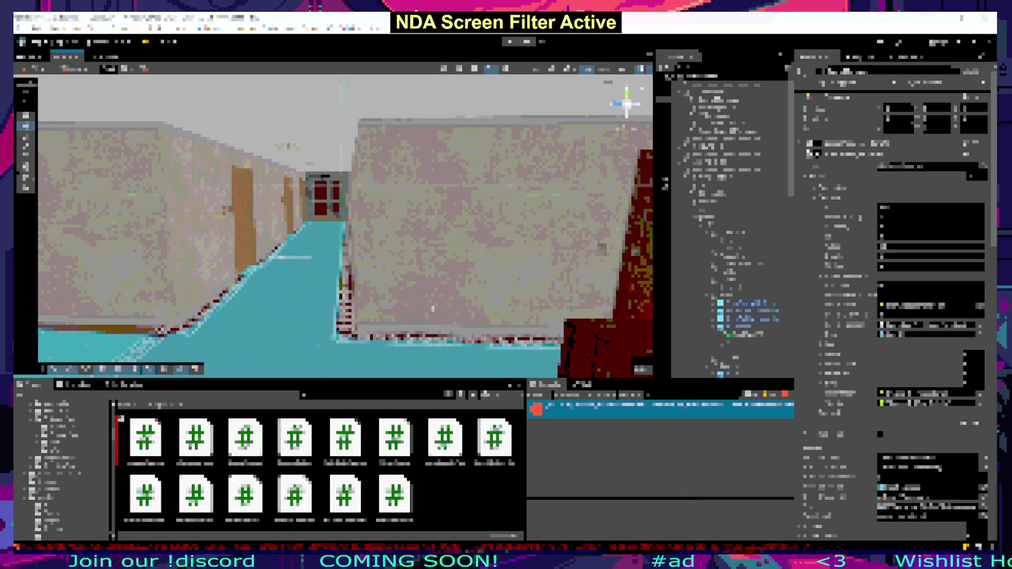
{"action": "double_click", "coordinate": [294, 440]}
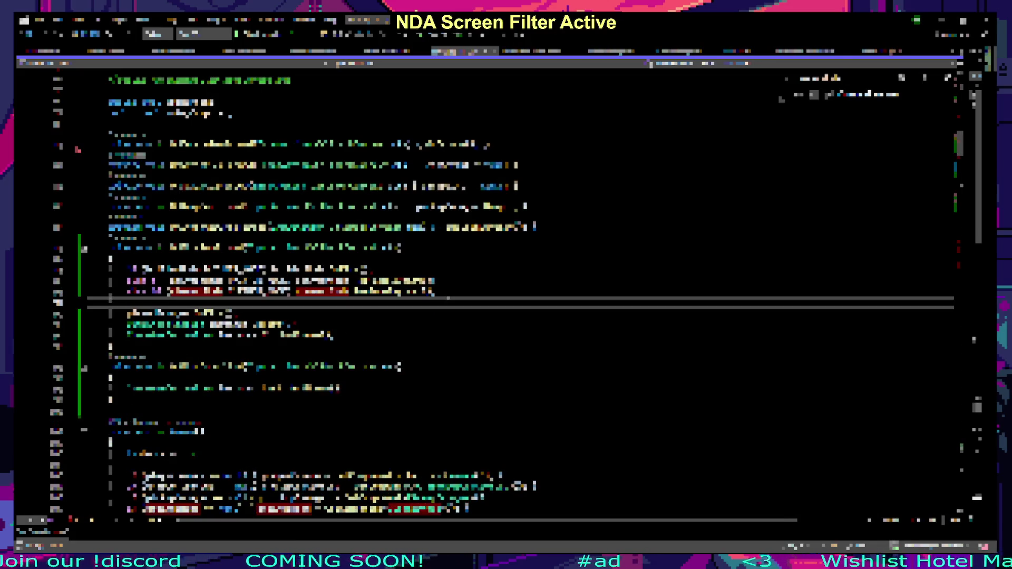
Step: Scroll through the script to review its field declarations
{"action": "key", "text": "Down"}
{"action": "key", "text": "Down"}
{"action": "key", "text": "Down"}
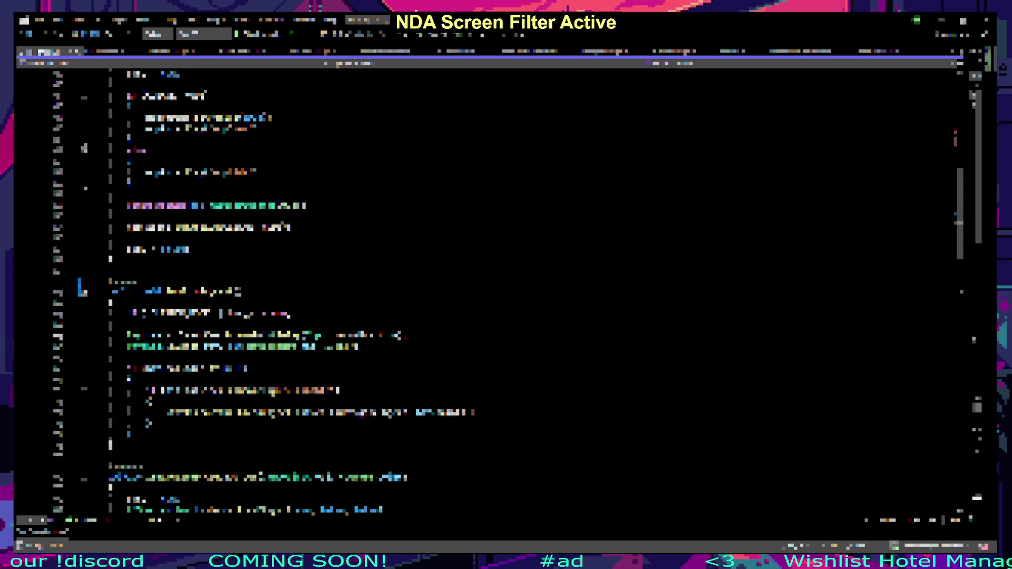
{"action": "mouse_move", "coordinate": [337, 368]}
{"action": "left_mouse_down"}
{"action": "mouse_move", "coordinate": [294, 377]}
{"action": "mouse_move", "coordinate": [475, 419]}
{"action": "left_mouse_up"}
{"action": "left_click", "coordinate": [132, 434]}
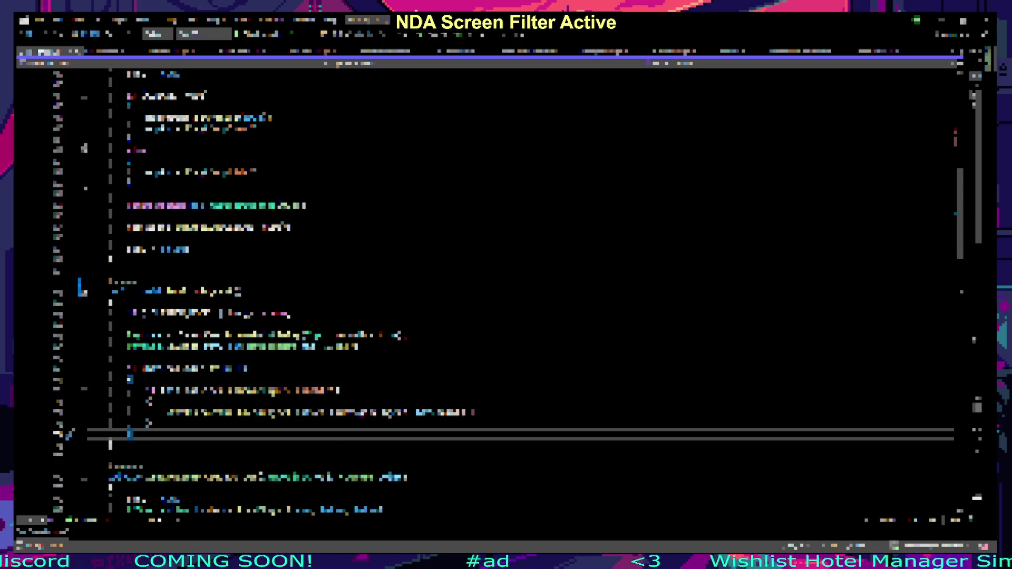
{"action": "scroll", "coordinate": [474, 290], "scroll_direction": "down", "scroll_amount": 5}
{"action": "scroll", "coordinate": [224, 423], "scroll_direction": "up", "scroll_amount": 5}
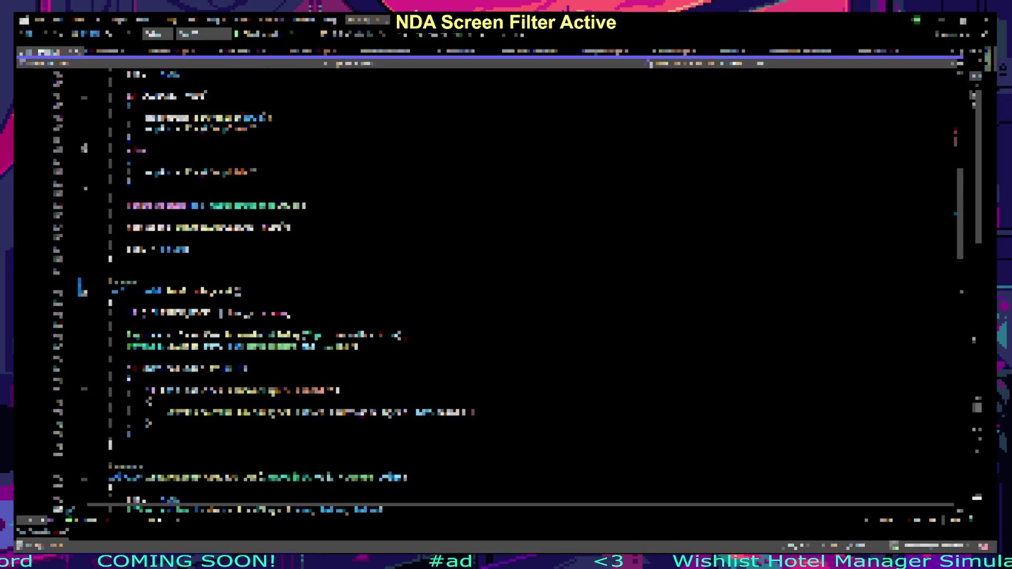
{"action": "scroll", "coordinate": [224, 423], "scroll_direction": "up", "scroll_amount": 6}
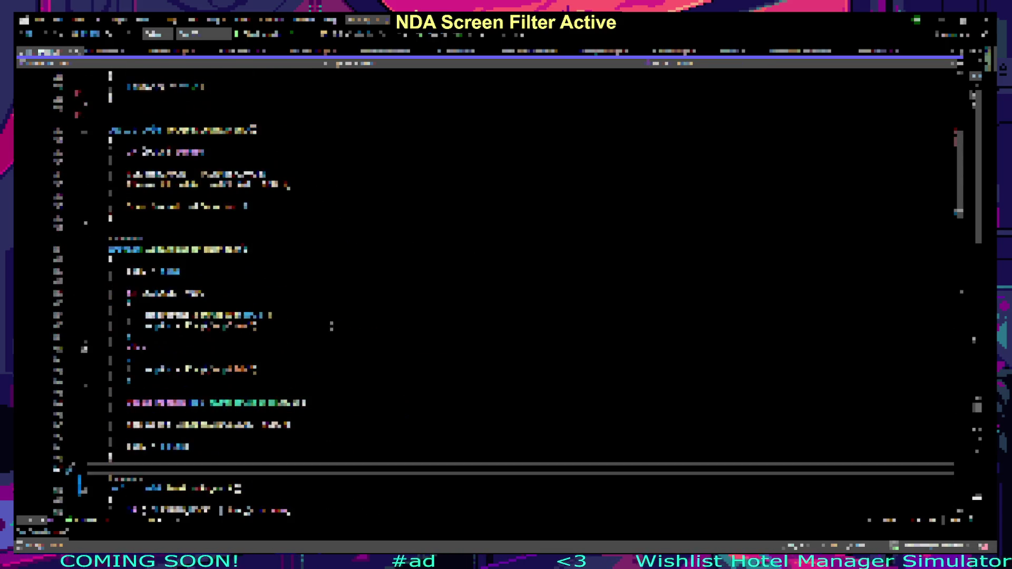
{"action": "scroll", "coordinate": [475, 290], "scroll_direction": "up", "scroll_amount": 6}
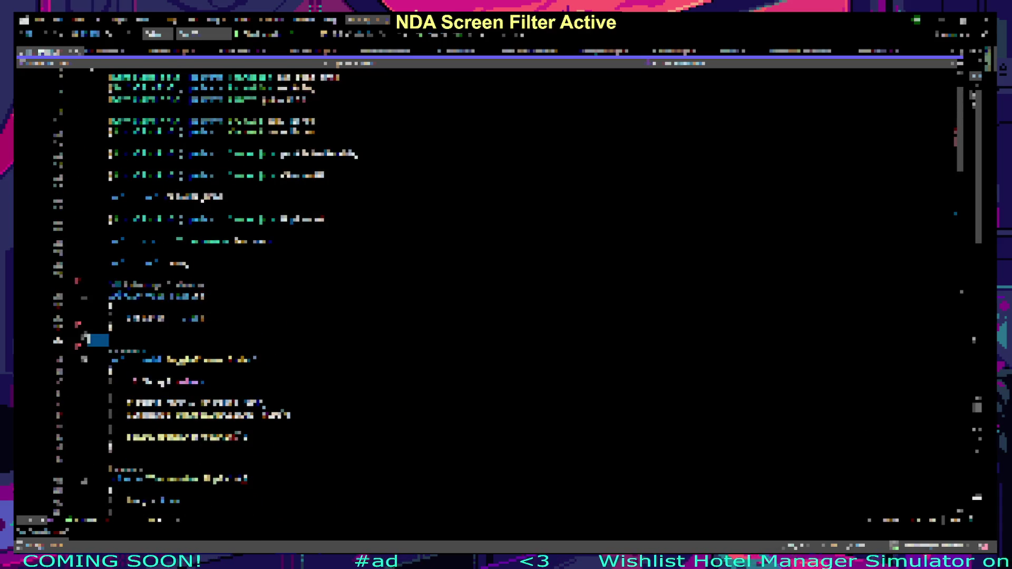
{"action": "scroll", "coordinate": [475, 290], "scroll_direction": "up", "scroll_amount": 2}
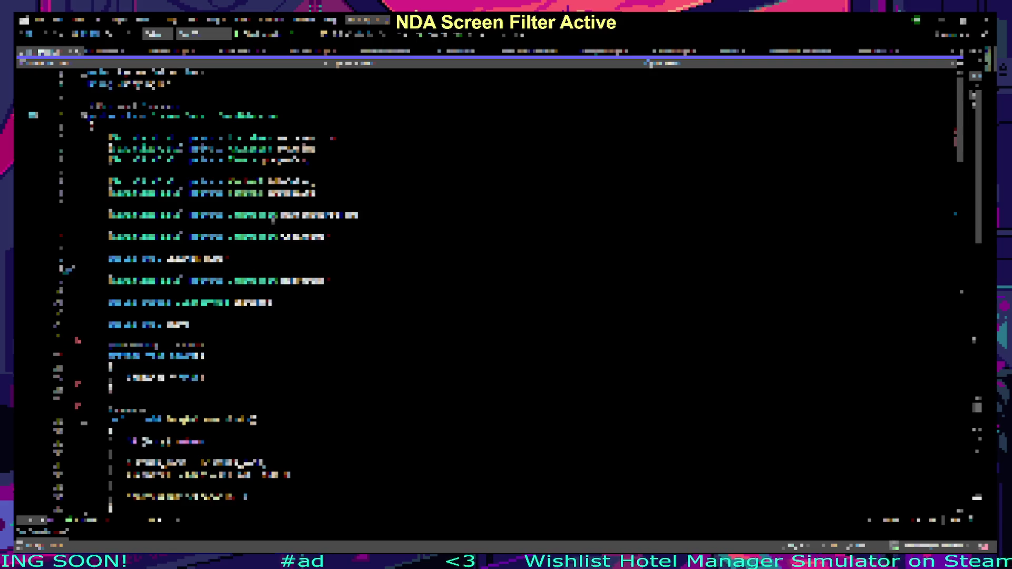
Step: Undo the last two edits and return to the Unity editor
{"action": "key", "text": "ctrl+z"}
{"action": "key", "text": "ctrl+z"}
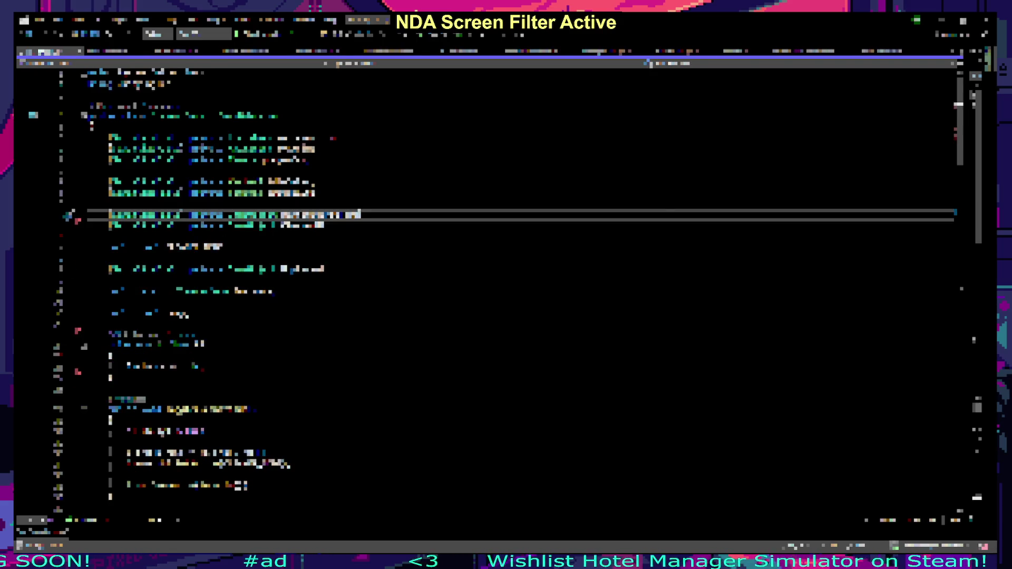
{"action": "key", "text": "ctrl+z"}
{"action": "left_click", "coordinate": [518, 258]}
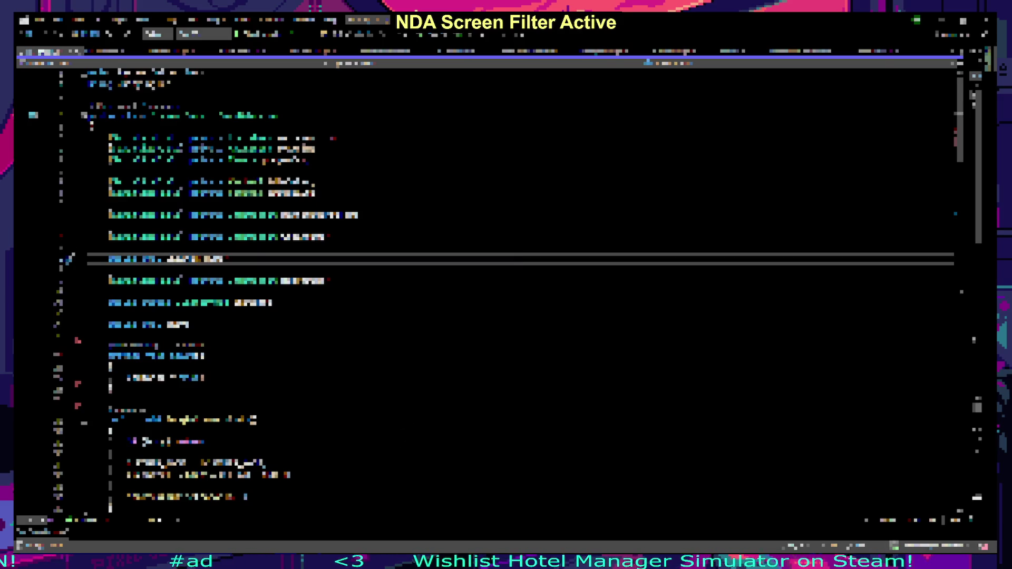
{"action": "key", "text": "alt+Tab"}
{"action": "right_click", "coordinate": [460, 262]}
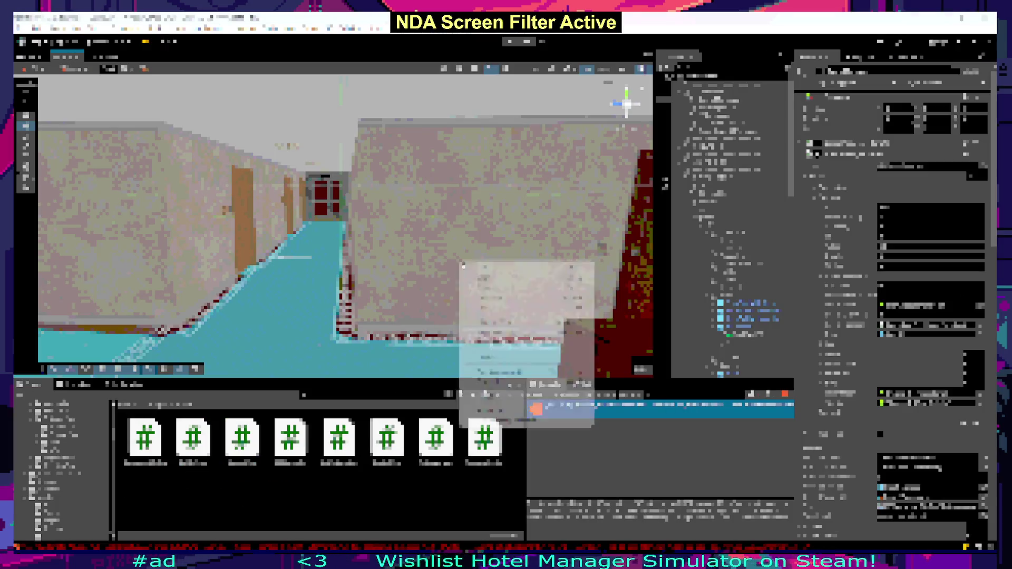
Step: Change the Scene camera speed, fly down the hotel corridor, then return to the script
{"action": "scroll", "coordinate": [460, 262], "scroll_direction": "up", "scroll_amount": 2}
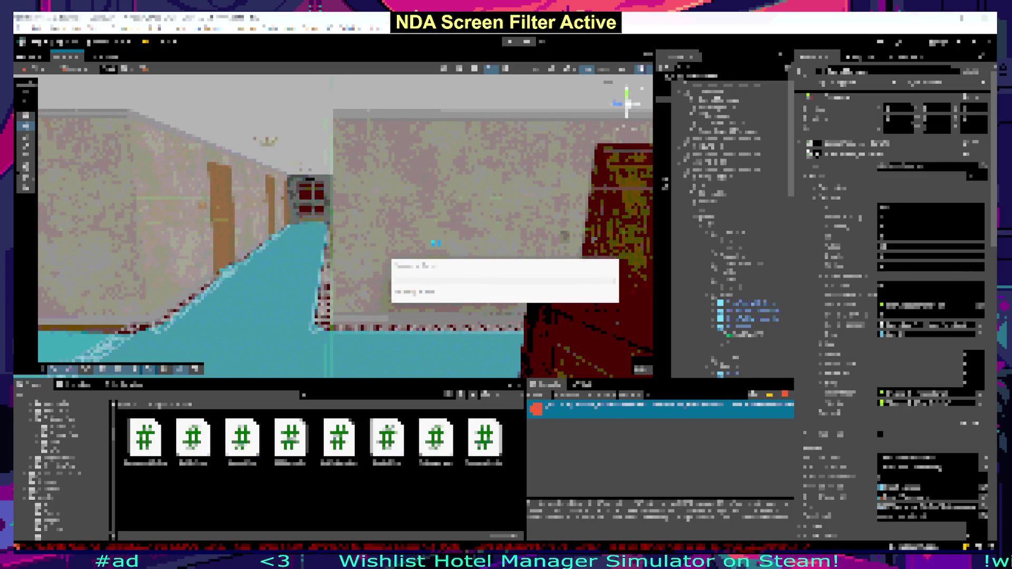
{"action": "scroll", "coordinate": [460, 262], "scroll_direction": "down", "scroll_amount": 1}
{"action": "scroll", "coordinate": [459, 262], "scroll_direction": "up", "scroll_amount": 1}
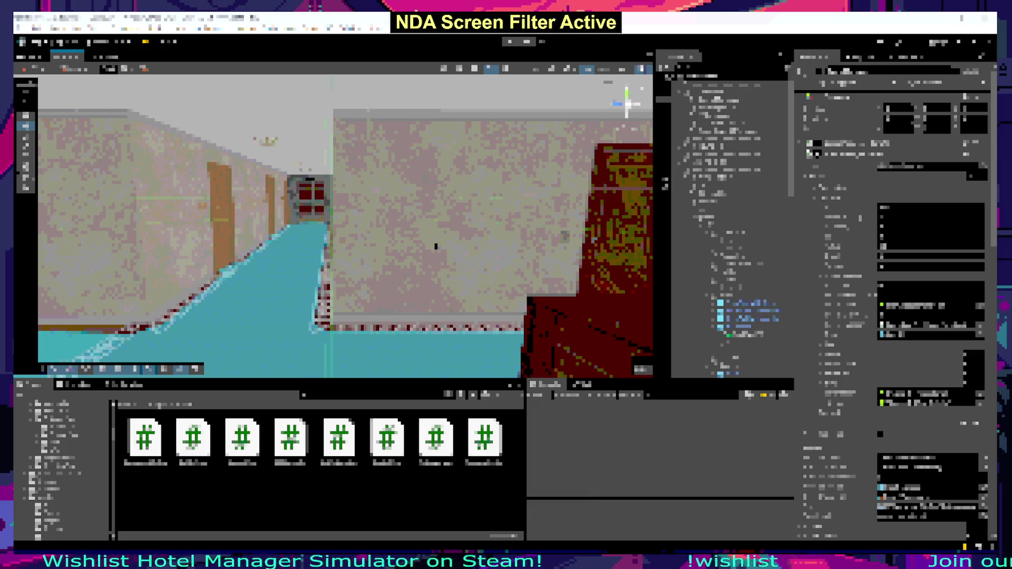
{"action": "mouse_move", "coordinate": [436, 246]}
{"action": "left_mouse_down"}
{"action": "mouse_move", "coordinate": [319, 216]}
{"action": "mouse_move", "coordinate": [341, 232]}
{"action": "mouse_move", "coordinate": [363, 227]}
{"action": "mouse_move", "coordinate": [332, 247]}
{"action": "mouse_move", "coordinate": [340, 258]}
{"action": "left_mouse_up"}
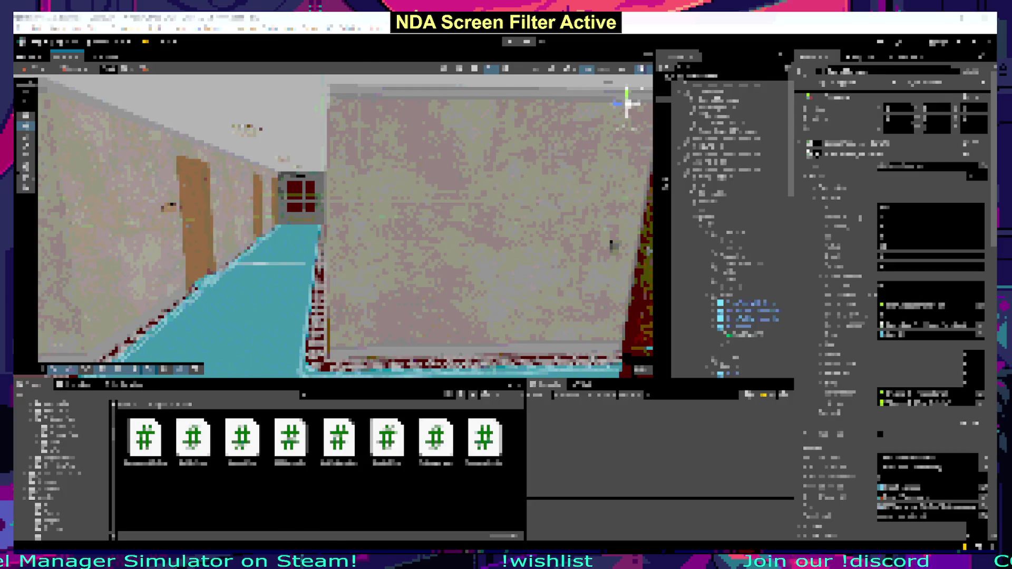
{"action": "key", "text": "alt+Tab"}
{"action": "left_click", "coordinate": [326, 325]}
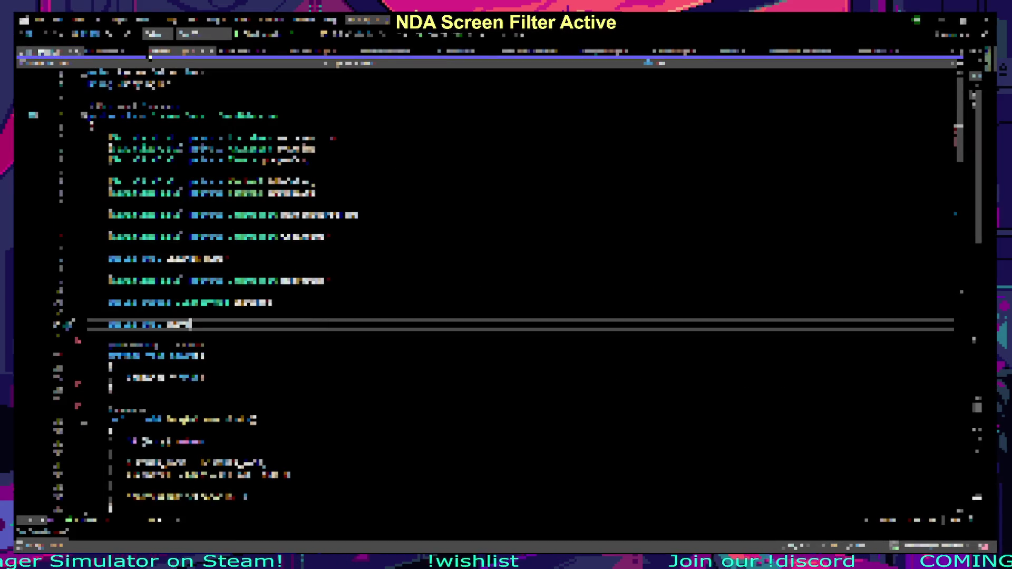
Step: Compare the open script files and delete a stray selection on a blank line
{"action": "left_click", "coordinate": [158, 51]}
{"action": "left_click", "coordinate": [47, 51]}
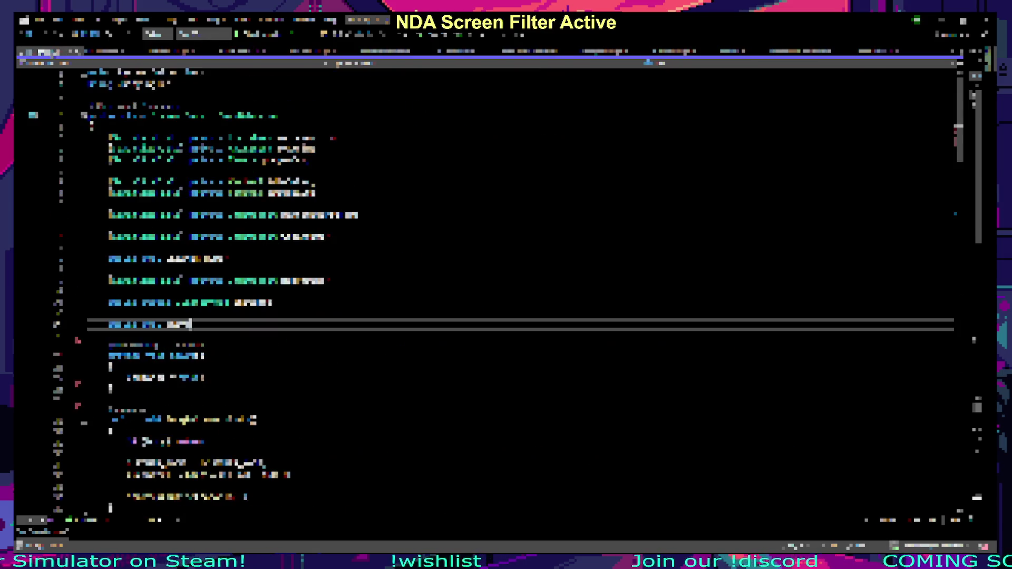
{"action": "left_click", "coordinate": [110, 170]}
{"action": "left_click", "coordinate": [315, 192]}
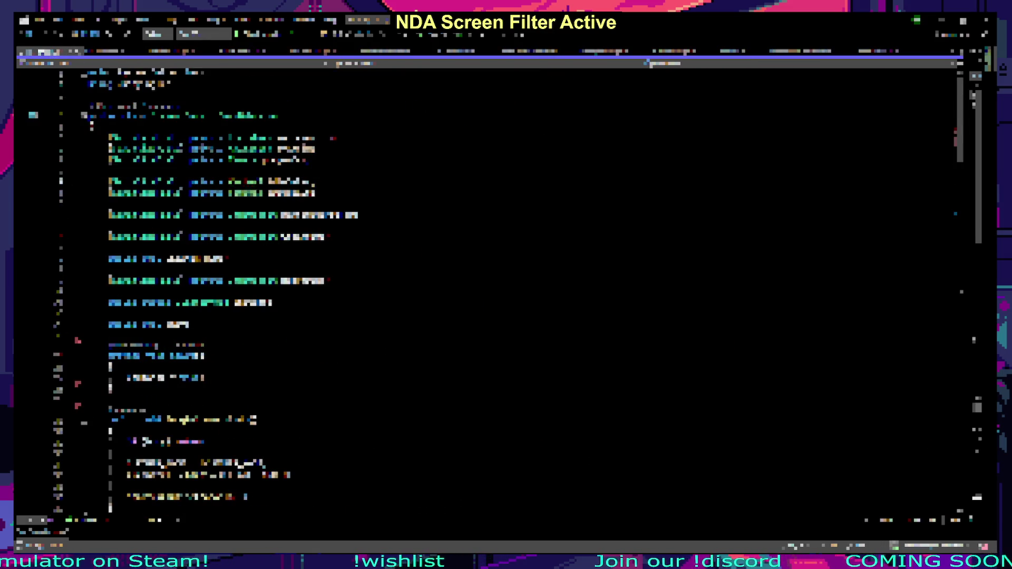
{"action": "left_click", "coordinate": [179, 51]}
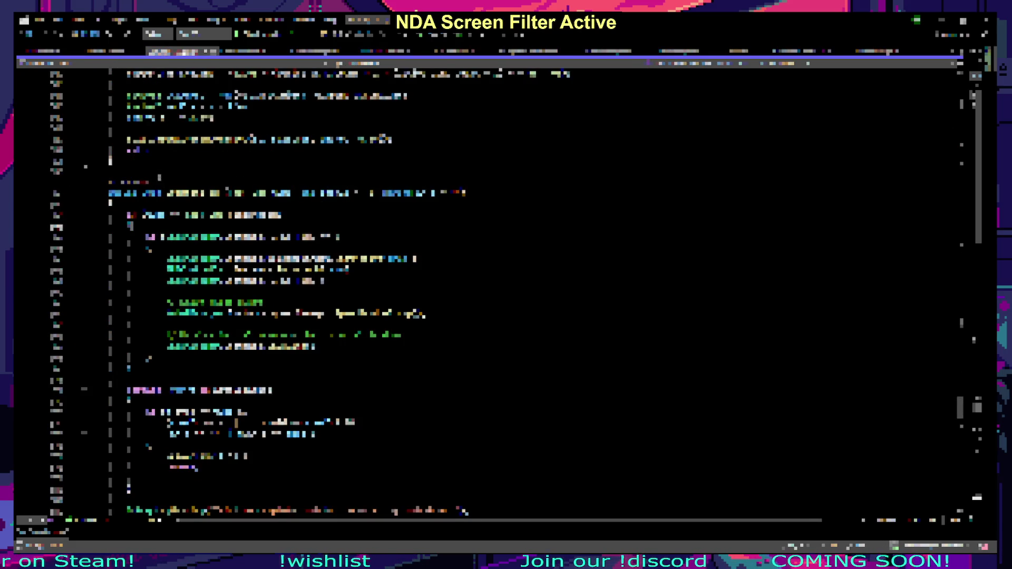
{"action": "scroll", "coordinate": [474, 290], "scroll_direction": "down", "scroll_amount": 6}
{"action": "left_click_drag", "start_coordinate": [128, 302], "coordinate": [88, 302]}
{"action": "key", "text": "BackSpace"}
Step: Scroll through the lower code block to find the insertion point
{"action": "left_click", "coordinate": [111, 325]}
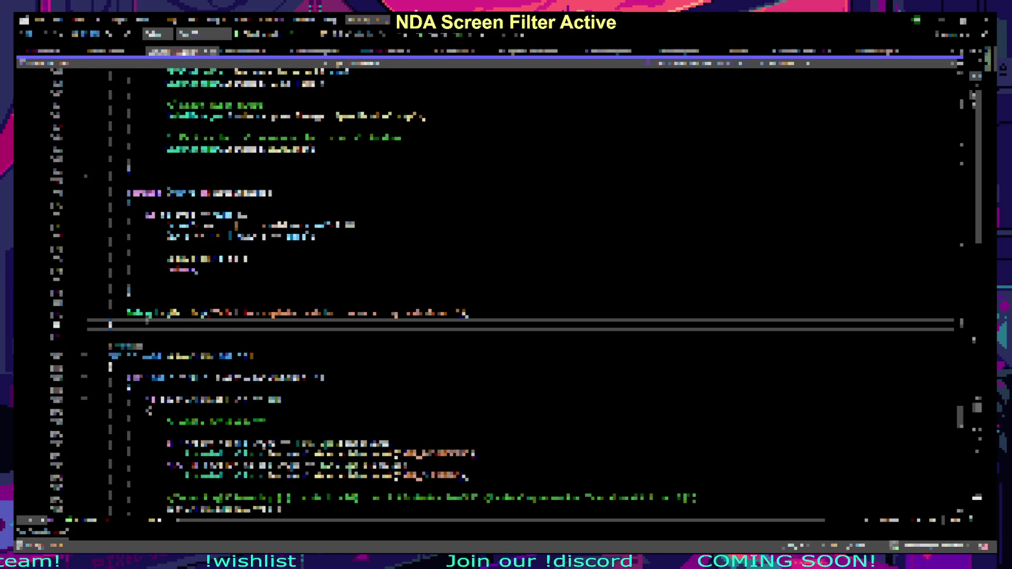
{"action": "scroll", "coordinate": [147, 318], "scroll_direction": "down", "scroll_amount": 5}
{"action": "left_click", "coordinate": [140, 324]}
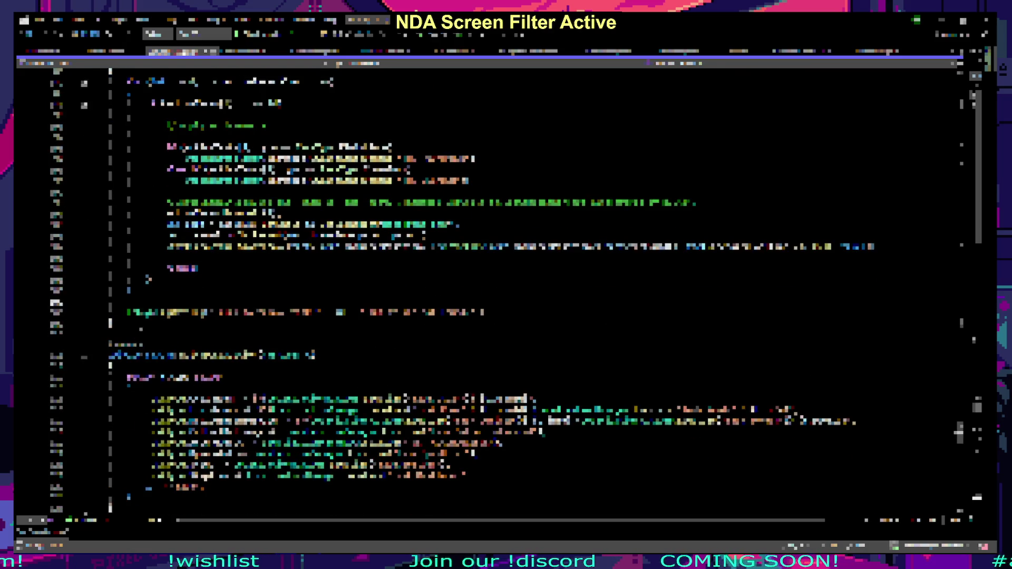
{"action": "scroll", "coordinate": [224, 283], "scroll_direction": "down", "scroll_amount": 10}
{"action": "scroll", "coordinate": [224, 283], "scroll_direction": "up", "scroll_amount": 15}
{"action": "scroll", "coordinate": [224, 283], "scroll_direction": "up", "scroll_amount": 15}
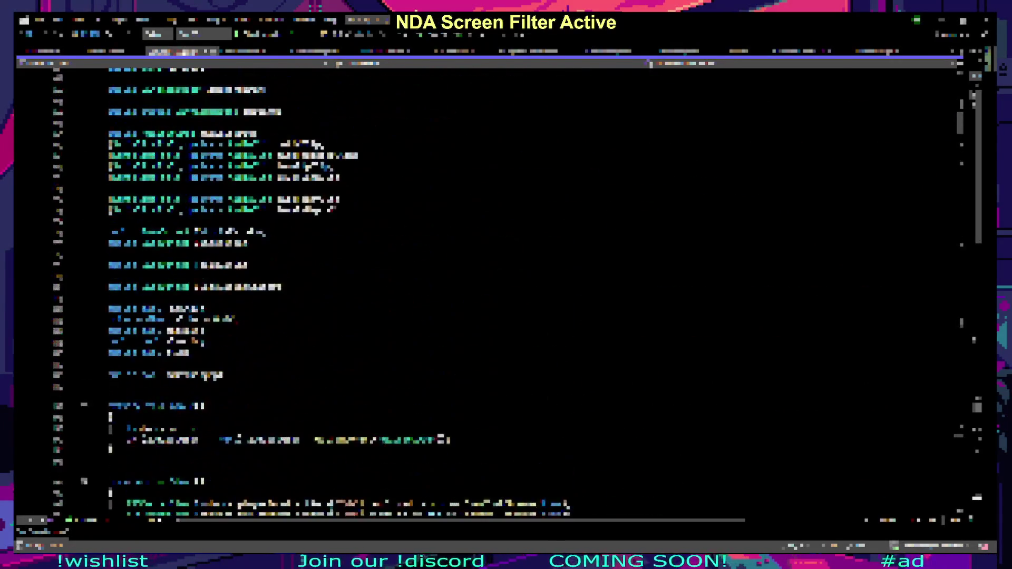
{"action": "scroll", "coordinate": [350, 320], "scroll_direction": "up", "scroll_amount": 10}
{"action": "left_click", "coordinate": [327, 311]}
Step: Paste the code block at the chosen line and paste over the two comment lines
{"action": "left_click", "coordinate": [298, 267]}
{"action": "key", "text": "ctrl+v"}
{"action": "key", "text": "ctrl+z"}
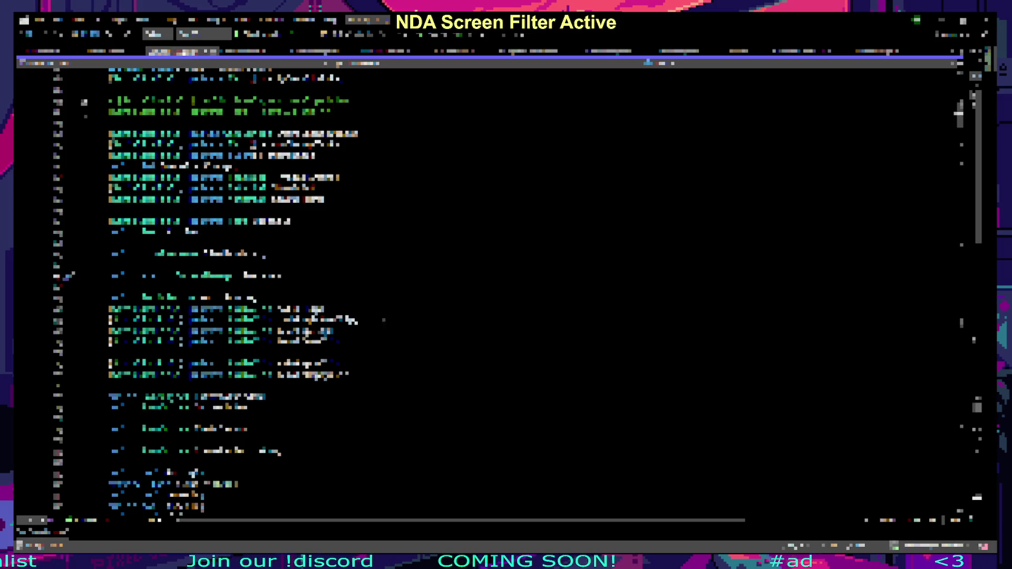
{"action": "key", "text": "ctrl+v"}
{"action": "left_click_drag", "start_coordinate": [108, 200], "coordinate": [331, 210]}
{"action": "key", "text": "ctrl+v"}
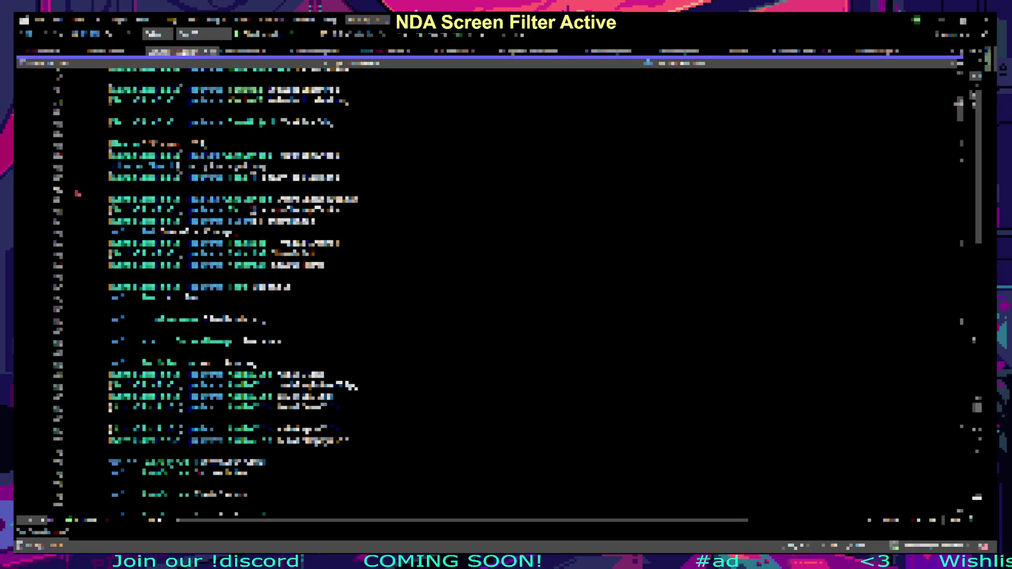
Step: Select identifiers in the new code to check their info
{"action": "double_click", "coordinate": [340, 200]}
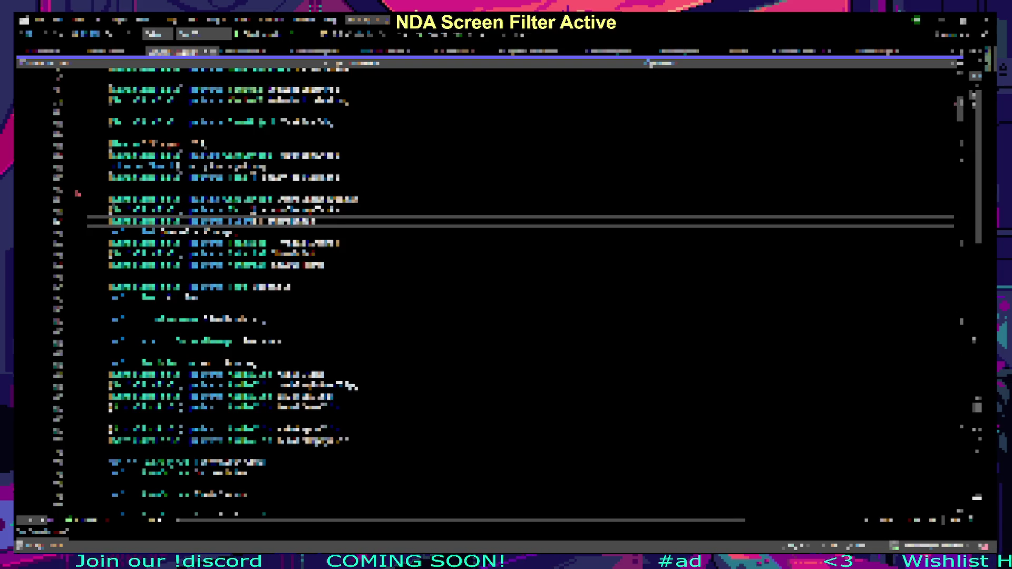
{"action": "double_click", "coordinate": [301, 210]}
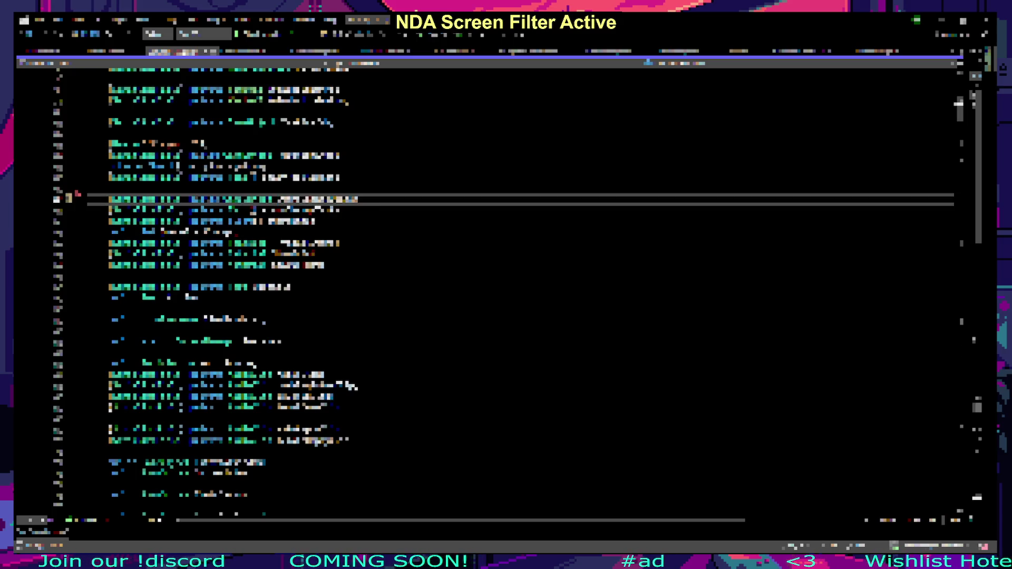
{"action": "scroll", "coordinate": [507, 290], "scroll_direction": "down", "scroll_amount": 8}
{"action": "left_click", "coordinate": [263, 264]}
{"action": "left_click", "coordinate": [298, 221]}
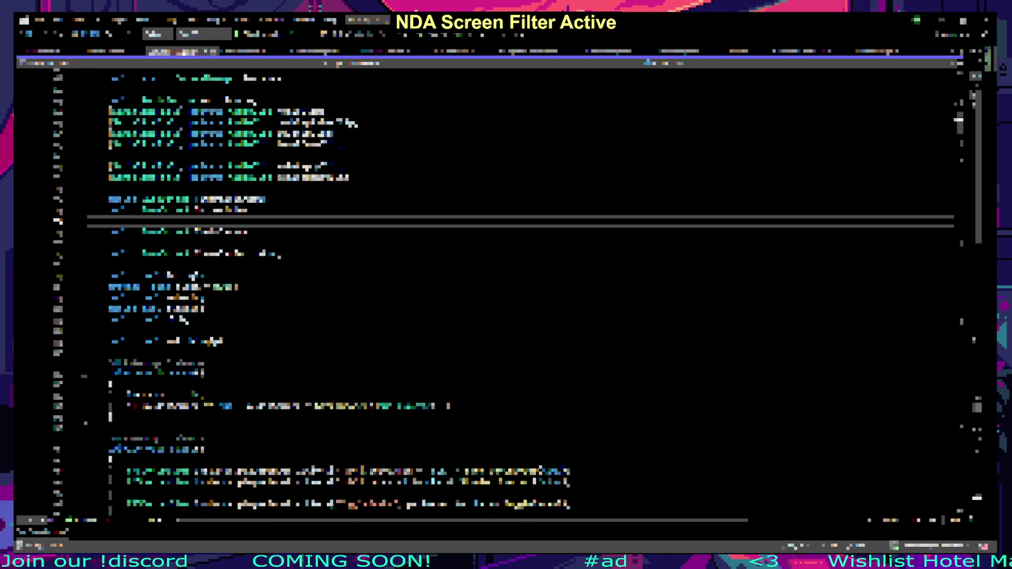
{"action": "scroll", "coordinate": [301, 242], "scroll_direction": "down", "scroll_amount": 8}
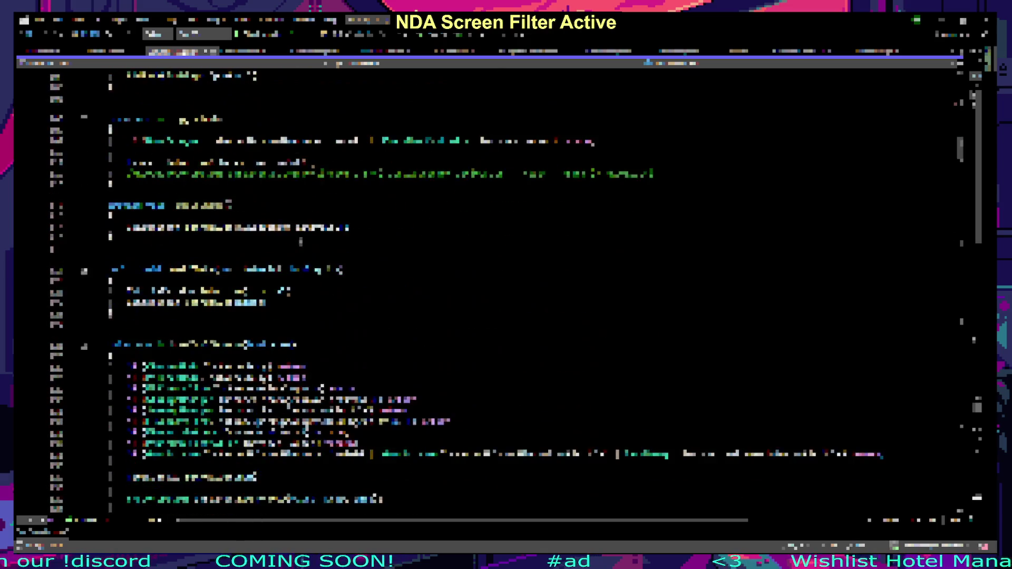
Step: Step through the new code line by line
{"action": "key", "text": "Down"}
{"action": "key", "text": "Down"}
{"action": "key", "text": "Down"}
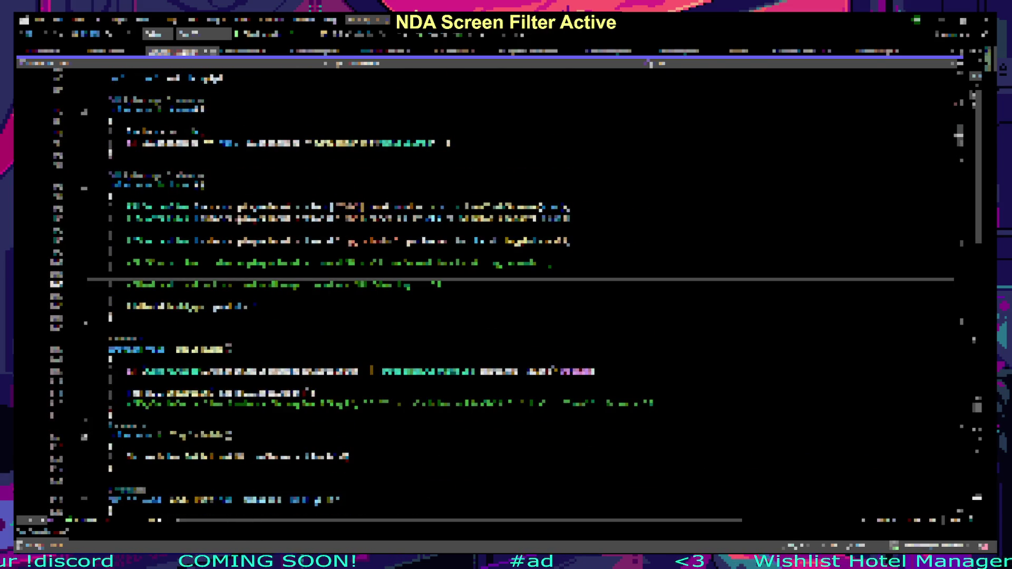
{"action": "key", "text": "Down"}
{"action": "key", "text": "Up"}
{"action": "key", "text": "Down"}
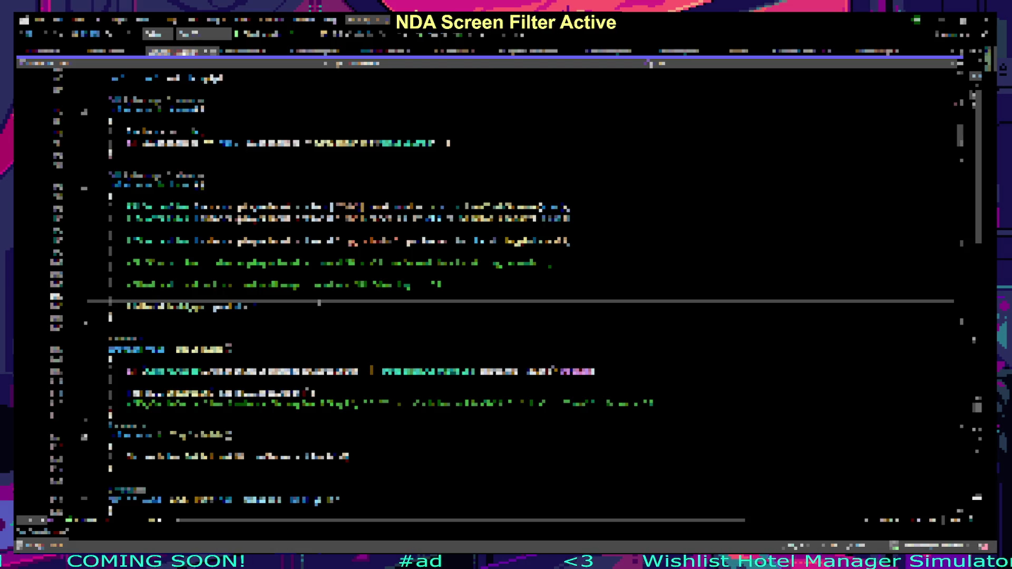
{"action": "key", "text": "Up"}
{"action": "key", "text": "Up"}
{"action": "key", "text": "Down"}
{"action": "key", "text": "Down"}
{"action": "key", "text": "Down"}
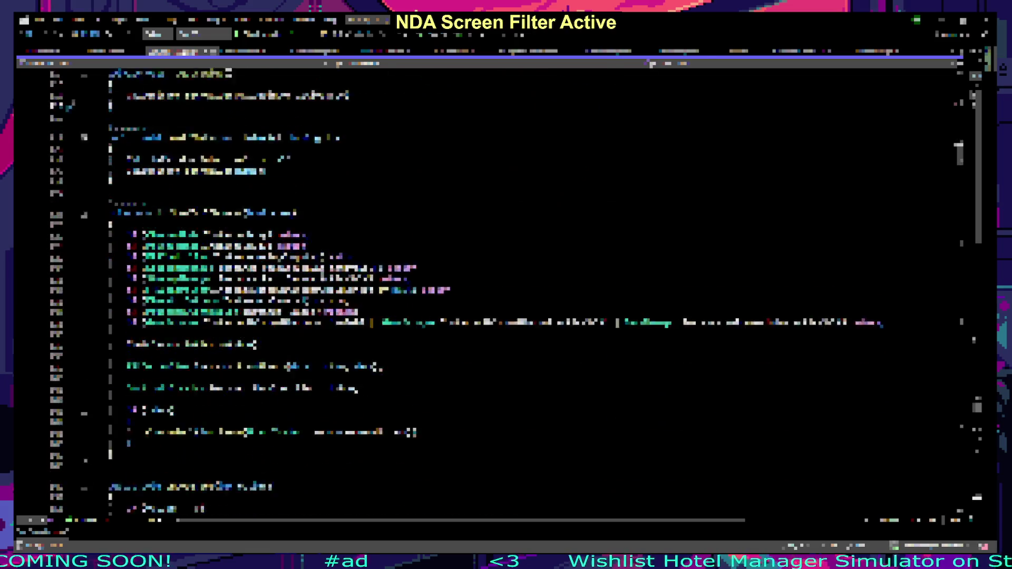
{"action": "key", "text": "Down"}
{"action": "key", "text": "Down"}
{"action": "key", "text": "Down"}
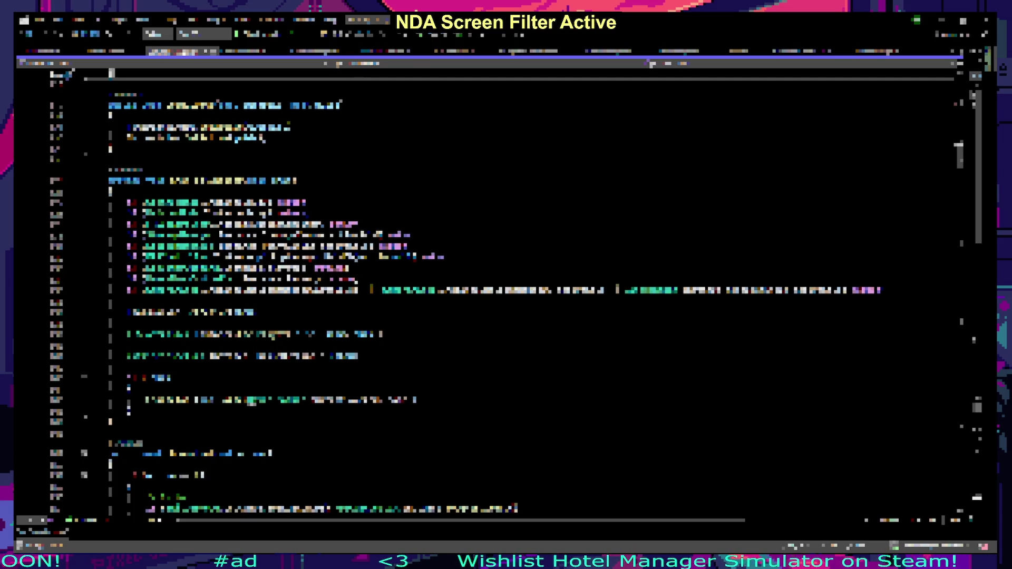
Step: Jump to the identifier's definition and return to the Unity editor
{"action": "scroll", "coordinate": [389, 314], "scroll_direction": "down", "scroll_amount": 6}
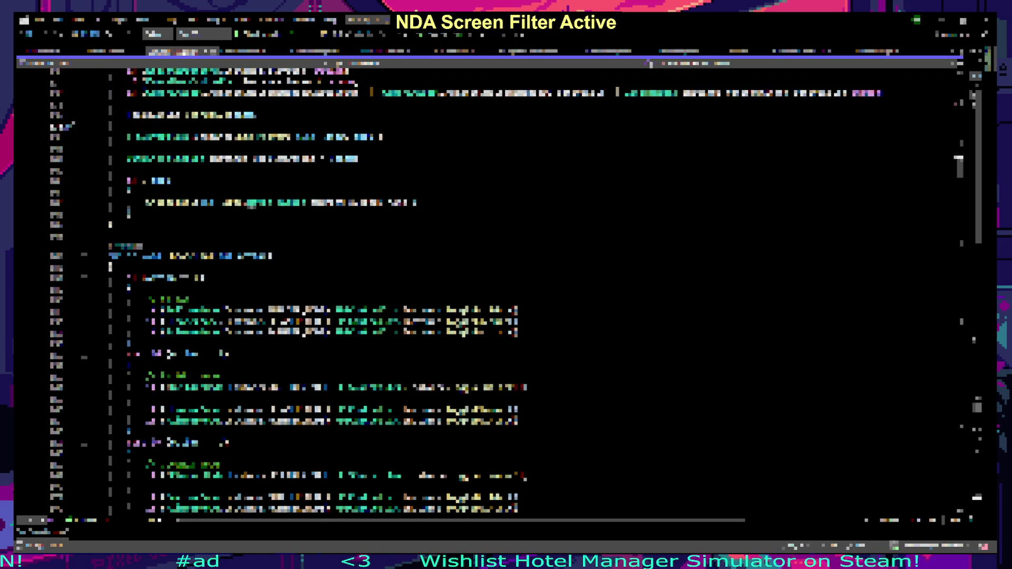
{"action": "left_click", "coordinate": [388, 315], "text": "ctrl"}
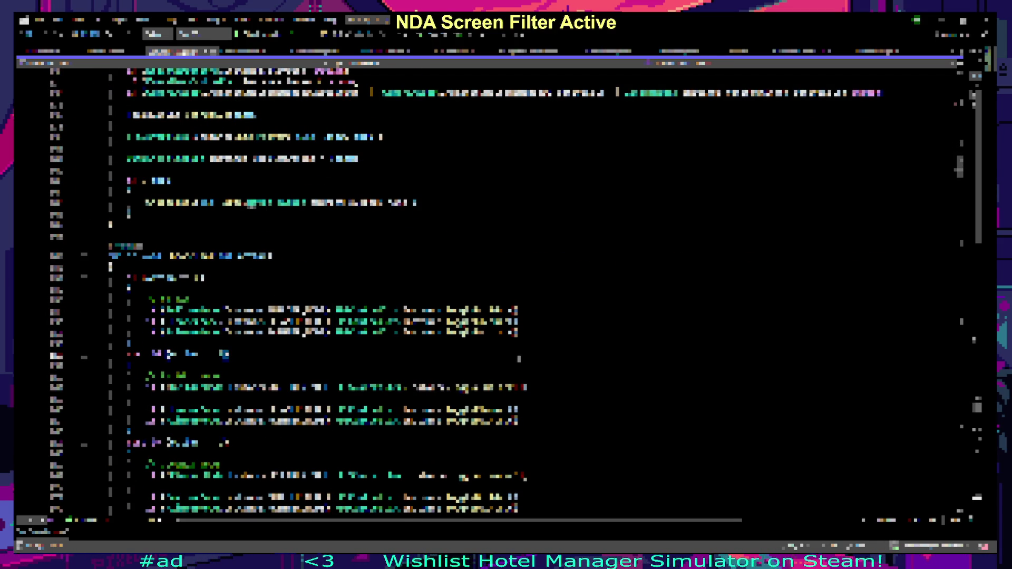
{"action": "left_click", "coordinate": [556, 379]}
{"action": "key", "text": "alt+Tab"}
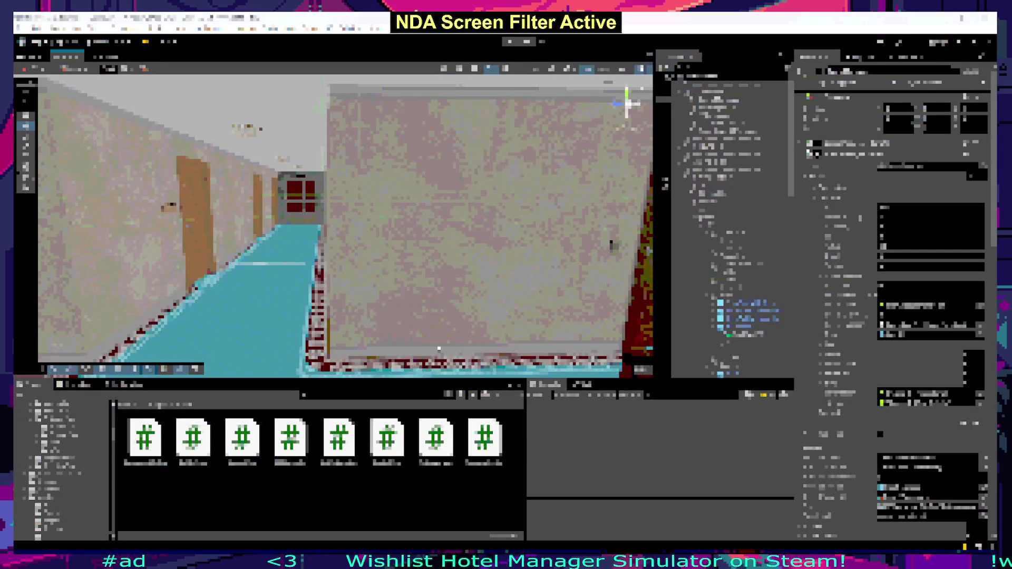
Step: Shift the Scene camera slightly to raise the corridor view, then return to Visual Studio
{"action": "left_click_drag", "start_coordinate": [341, 243], "coordinate": [334, 238]}
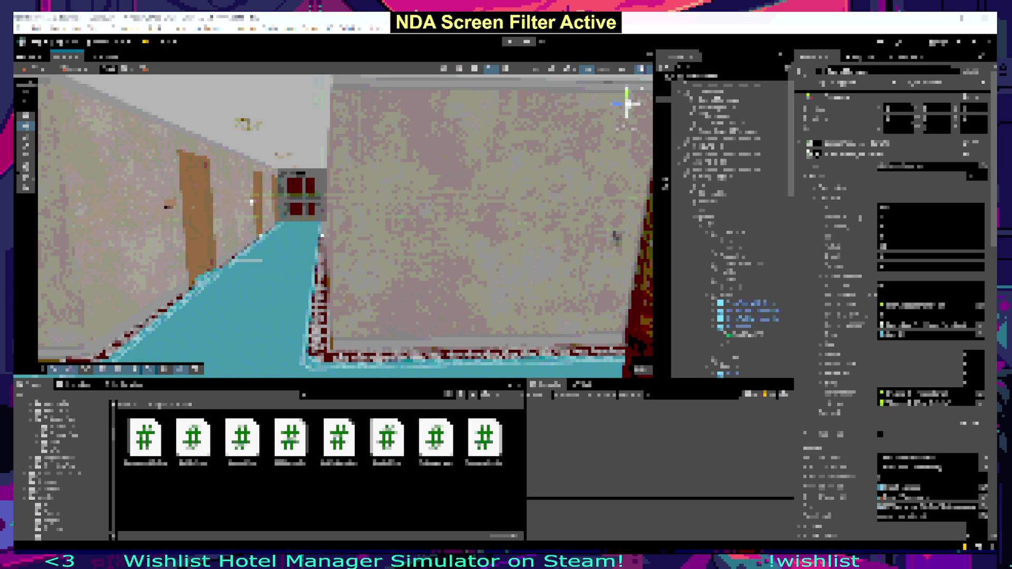
{"action": "left_click_drag", "start_coordinate": [334, 239], "coordinate": [341, 228]}
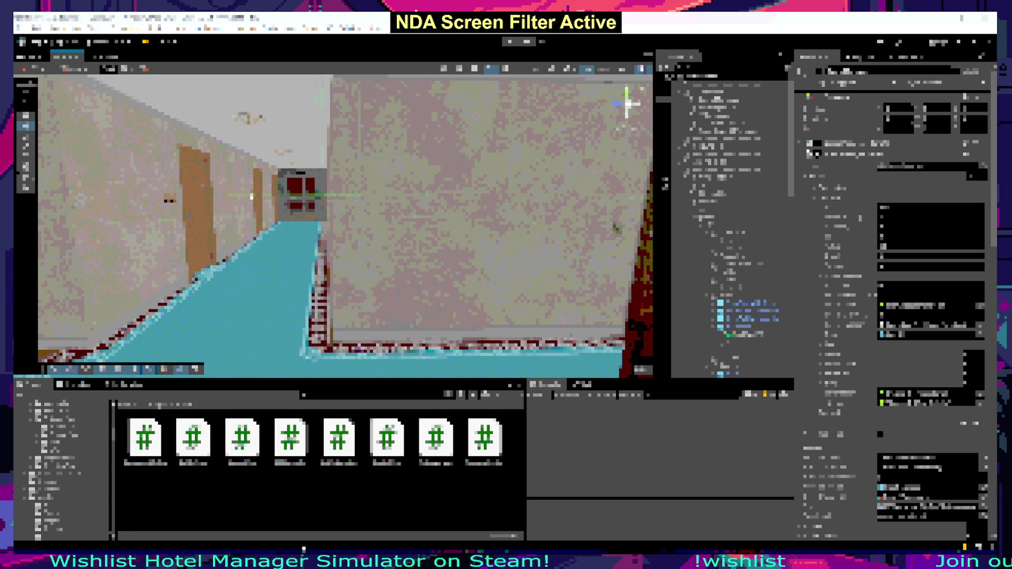
{"action": "key", "text": "alt+Tab"}
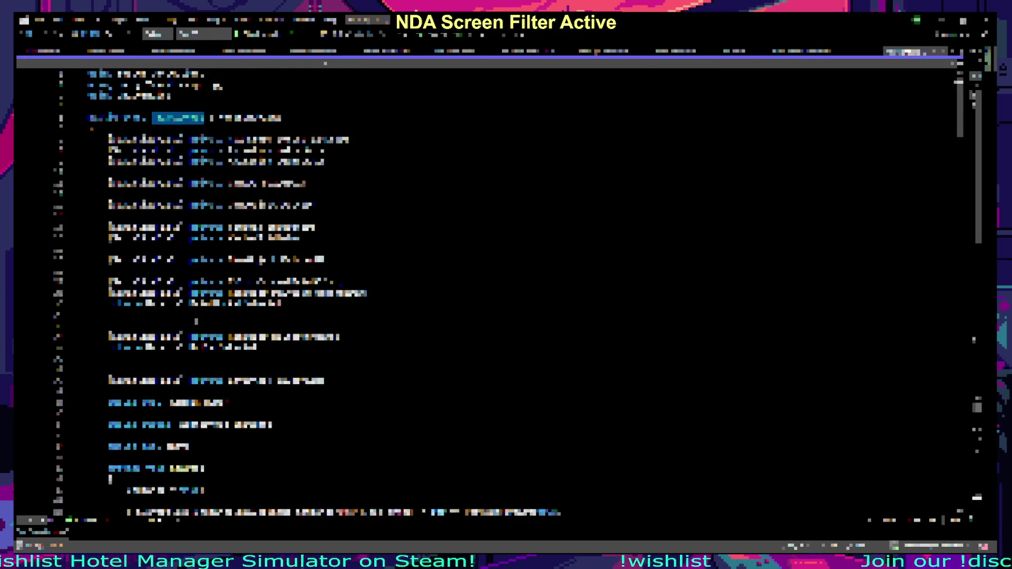
Step: Scroll the other script, go back to the edited script's new code, then bring Unity forward
{"action": "scroll", "coordinate": [344, 293], "scroll_direction": "down", "scroll_amount": 10}
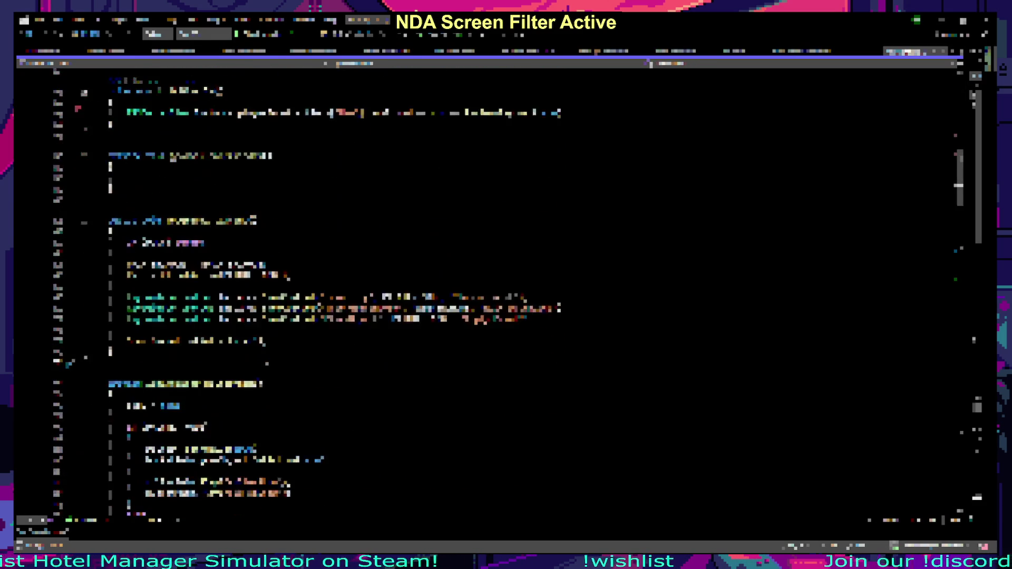
{"action": "scroll", "coordinate": [329, 288], "scroll_direction": "down", "scroll_amount": 8}
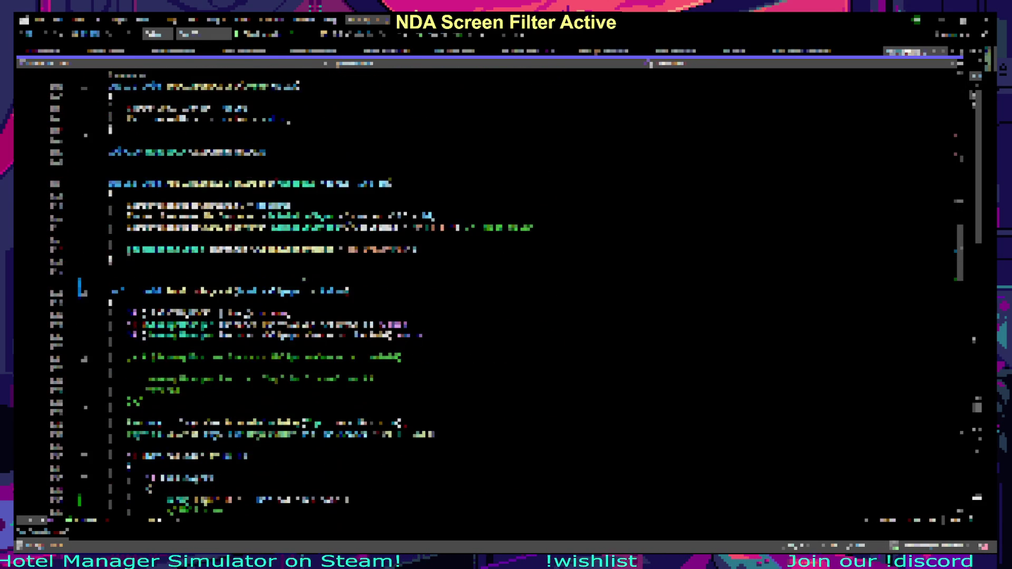
{"action": "key", "text": "ctrl+Tab"}
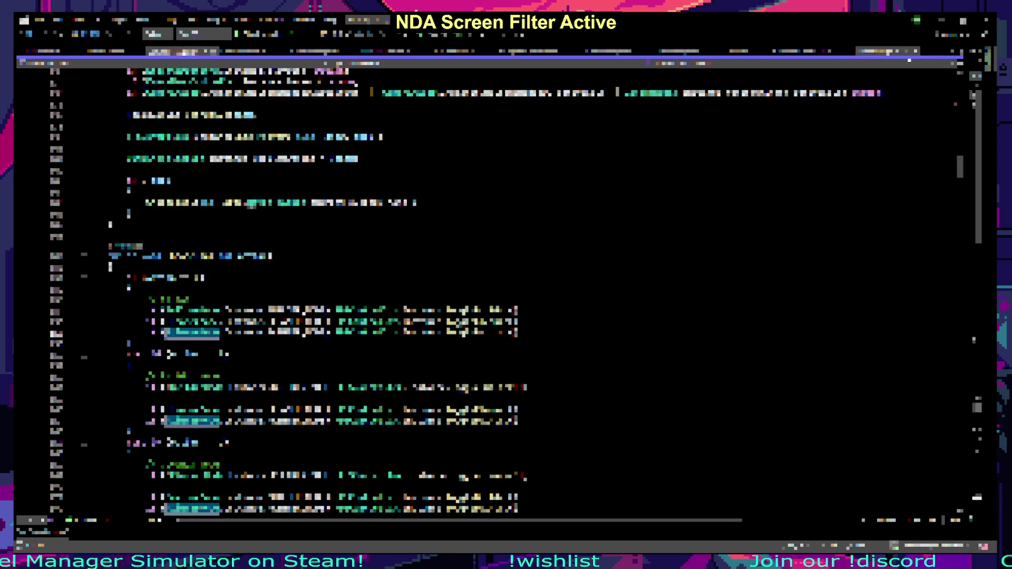
{"action": "scroll", "coordinate": [369, 274], "scroll_direction": "up", "scroll_amount": 4}
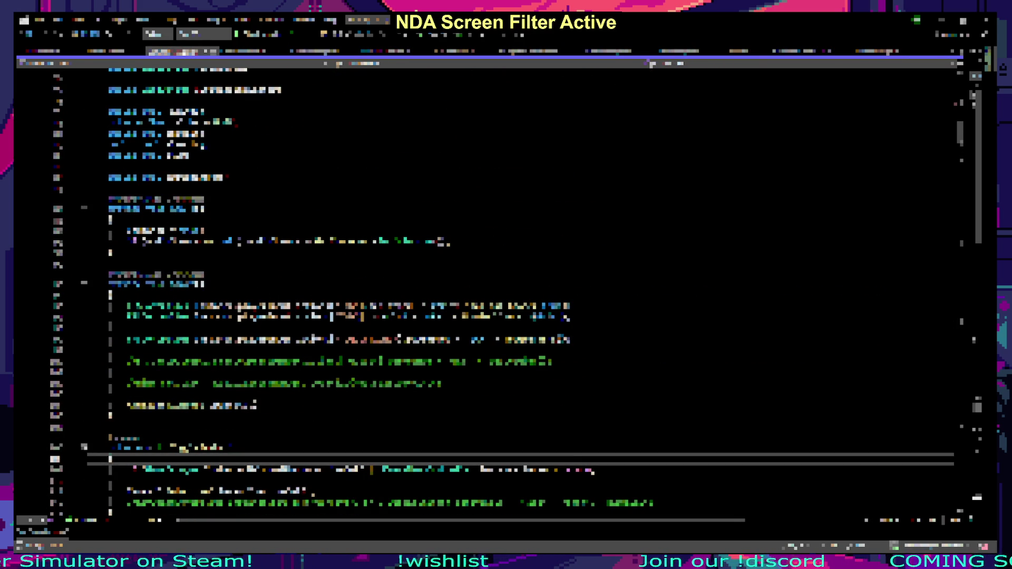
{"action": "left_click", "coordinate": [127, 389]}
{"action": "key", "text": "alt+Tab"}
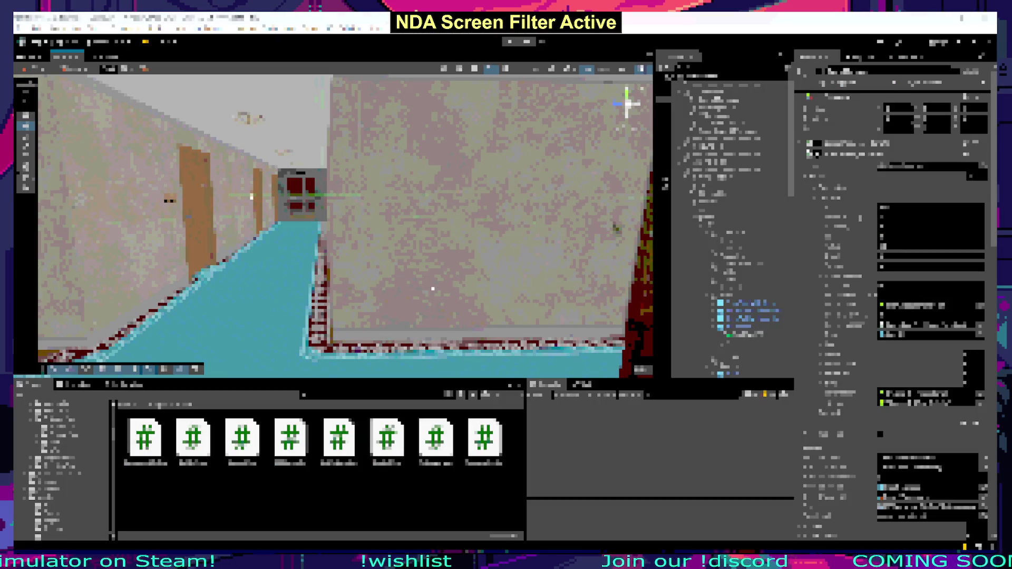
Step: Append !?! to the arrays line in the to-do notes and hide Notepad
{"action": "key", "text": "alt+Tab"}
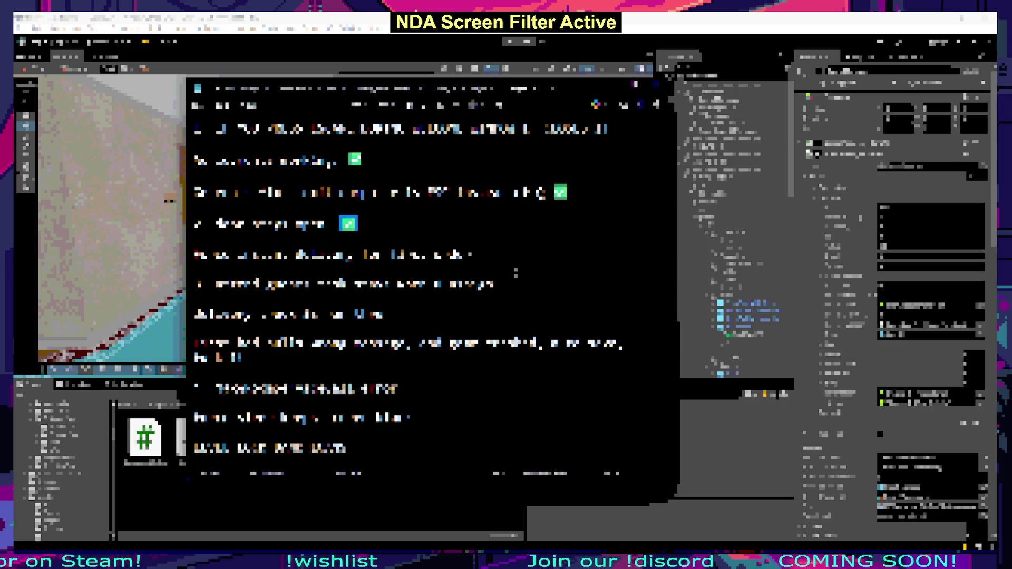
{"action": "type", "text": "!?!"}
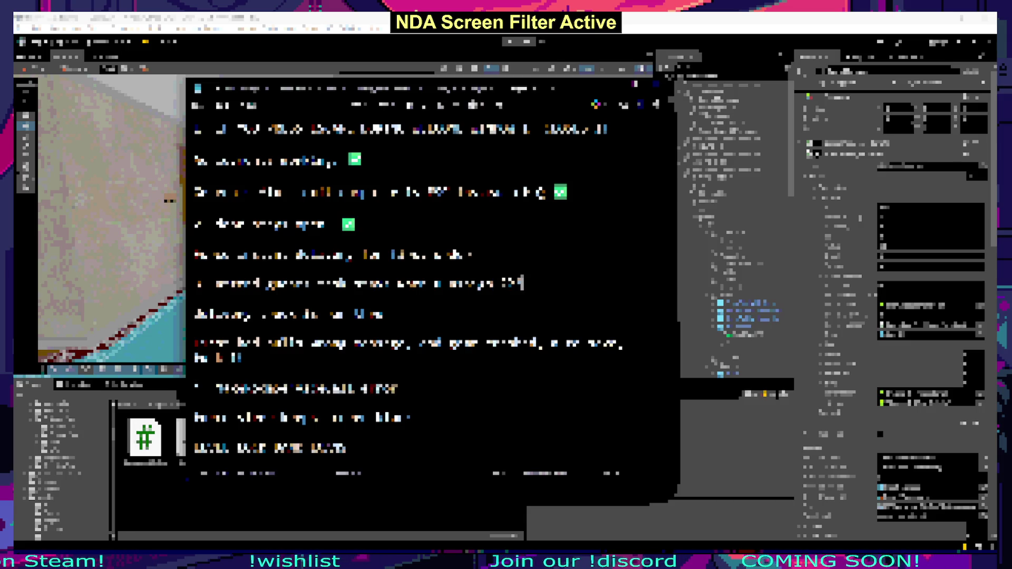
{"action": "left_click", "coordinate": [384, 314]}
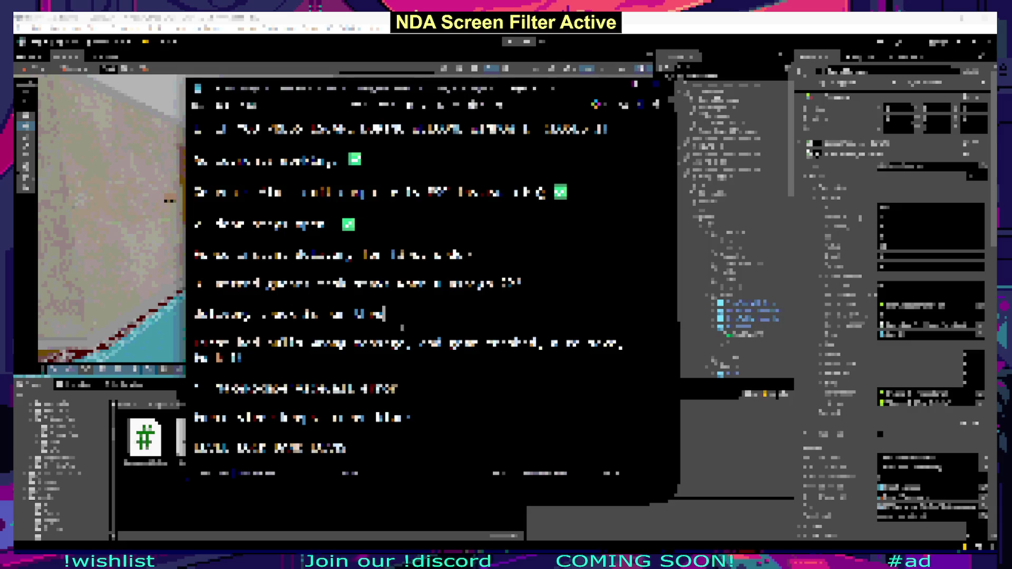
{"action": "key", "text": "alt+Tab"}
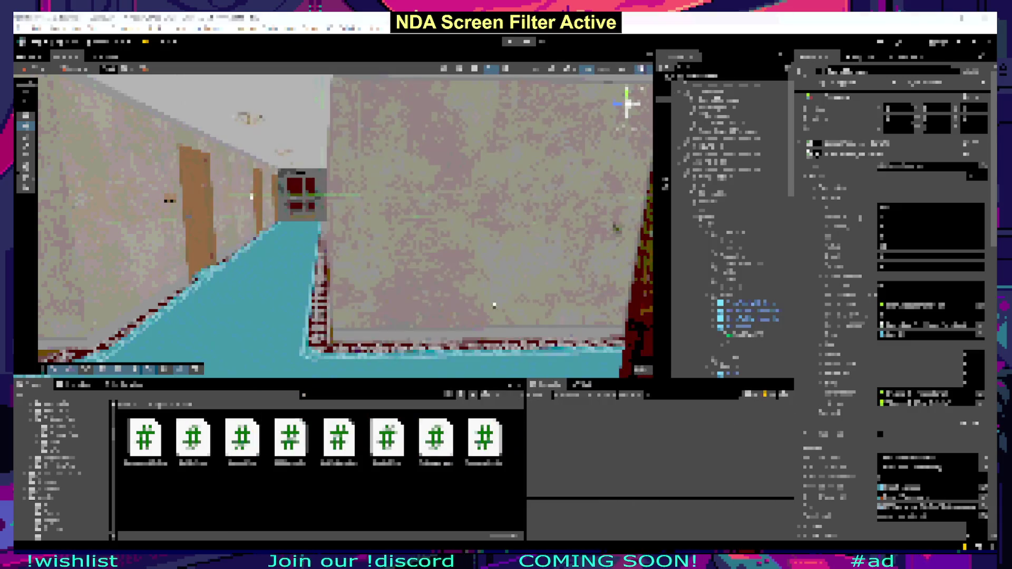
Step: Fly the Scene camera down the corridor into the side room and return to Visual Studio
{"action": "key", "text": "w"}
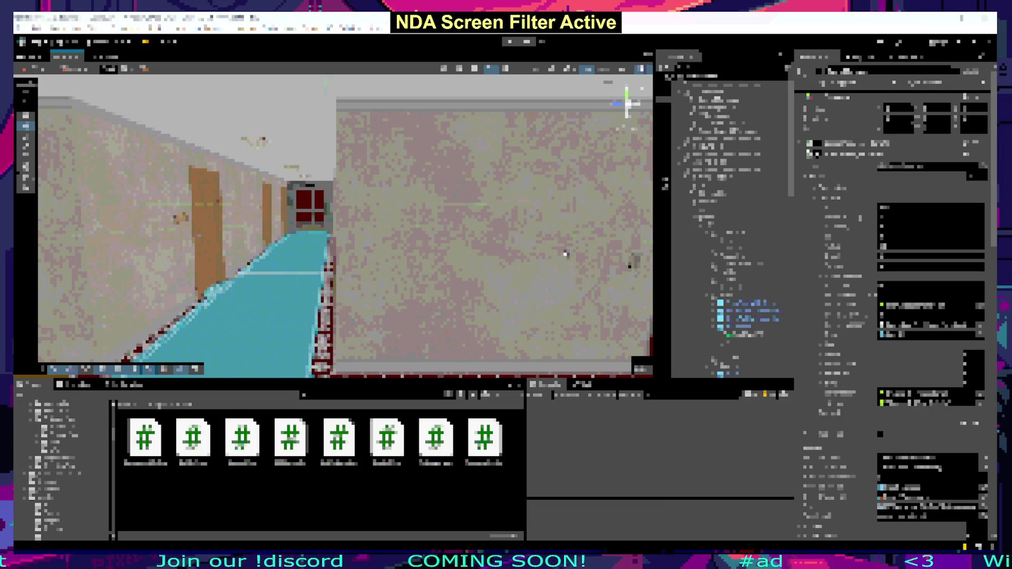
{"action": "key", "text": "w"}
{"action": "key", "text": "w"}
{"action": "key", "text": "alt+Tab"}
{"action": "left_click", "coordinate": [112, 416]}
Step: List all references to the identifier and search for the term across the solution
{"action": "key", "text": "shift+F12"}
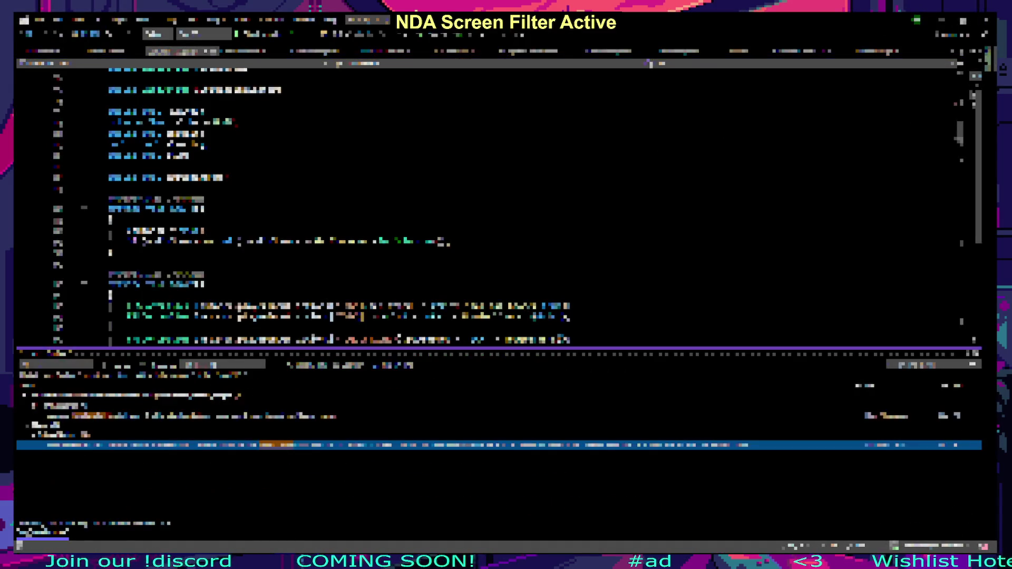
{"action": "double_click", "coordinate": [337, 447]}
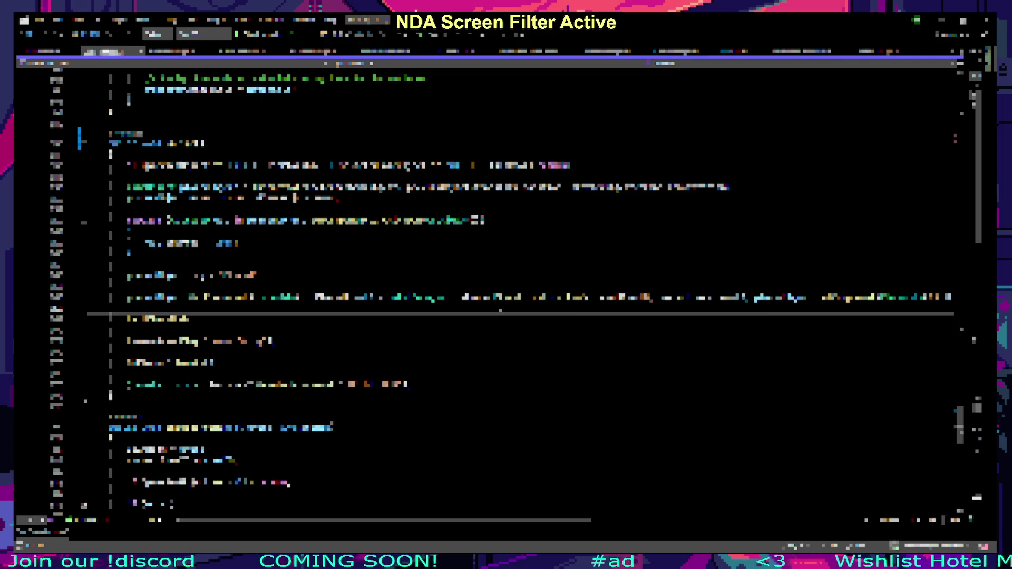
{"action": "key", "text": "ctrl+shift+f"}
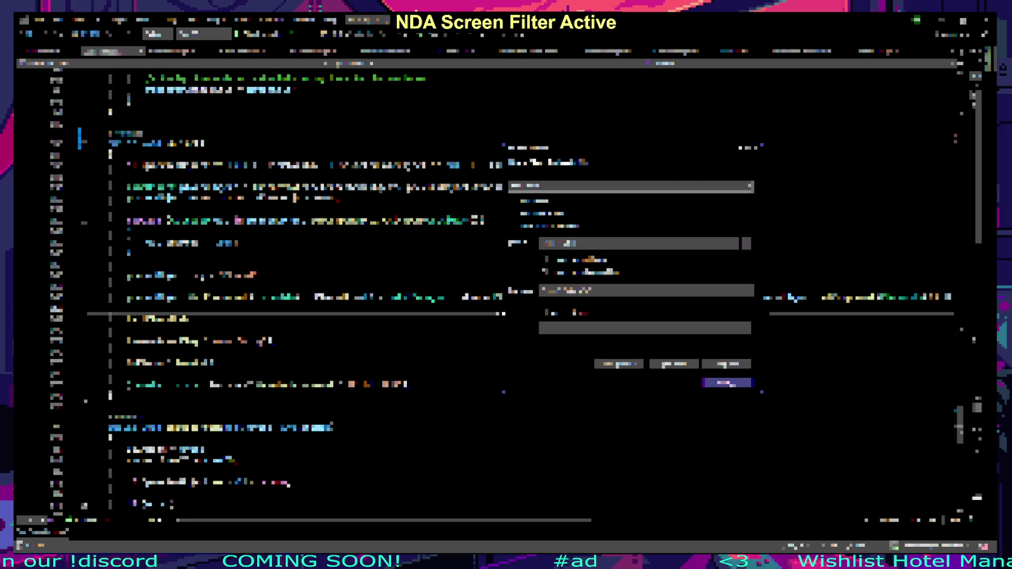
{"action": "key", "text": "Return"}
Step: Step through each search match in the first and second files
{"action": "left_click", "coordinate": [187, 426]}
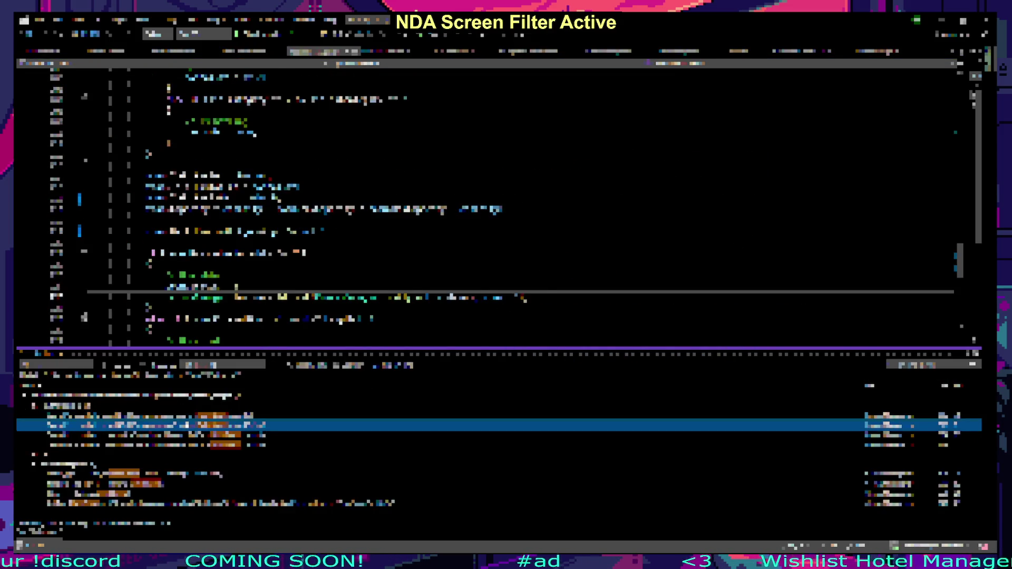
{"action": "left_click", "coordinate": [194, 435]}
{"action": "left_click", "coordinate": [190, 446]}
{"action": "left_click", "coordinate": [190, 425]}
{"action": "left_click", "coordinate": [190, 416]}
{"action": "left_click", "coordinate": [190, 425]}
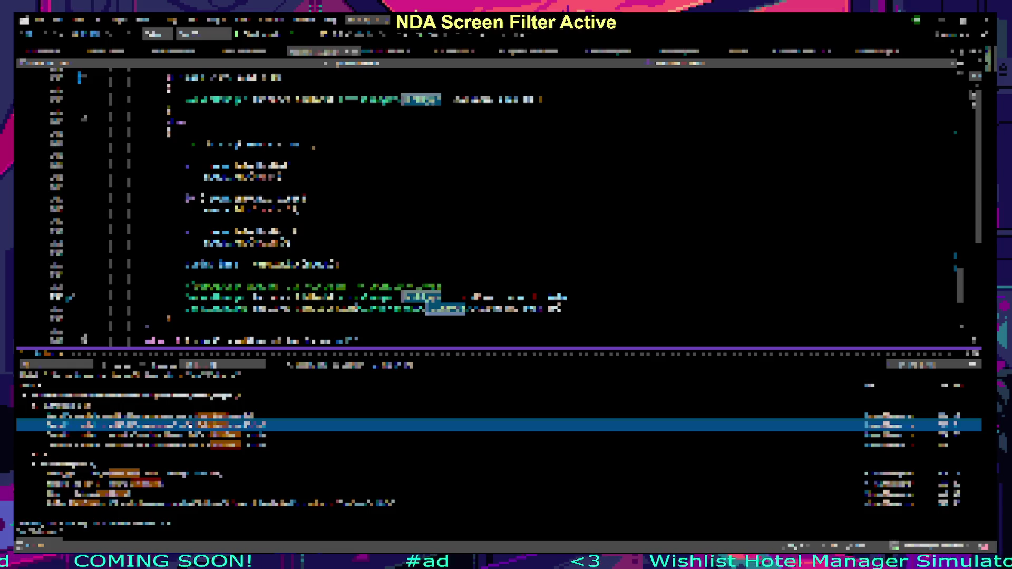
{"action": "left_click", "coordinate": [202, 435]}
{"action": "left_click", "coordinate": [209, 446]}
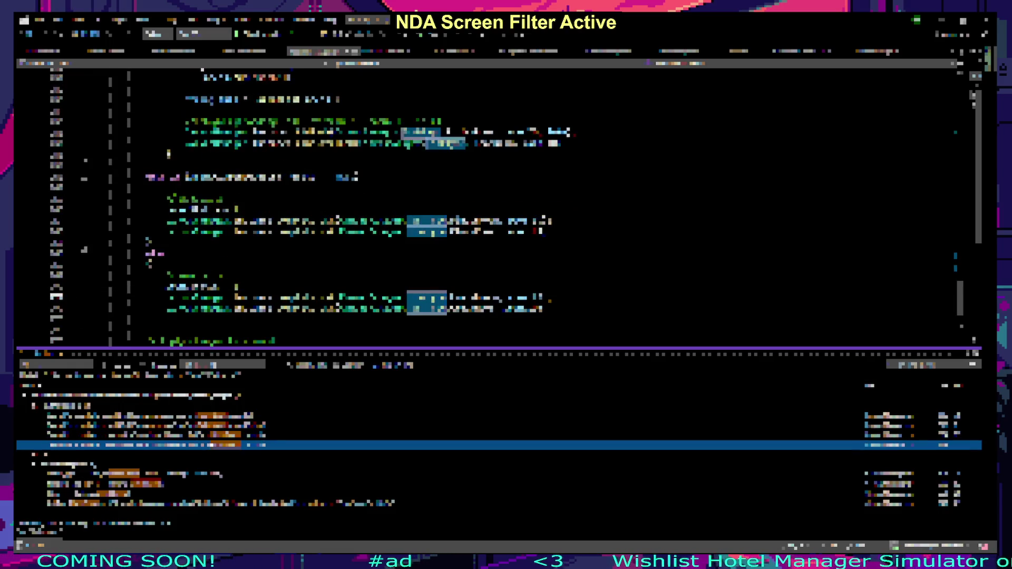
{"action": "left_click", "coordinate": [184, 472]}
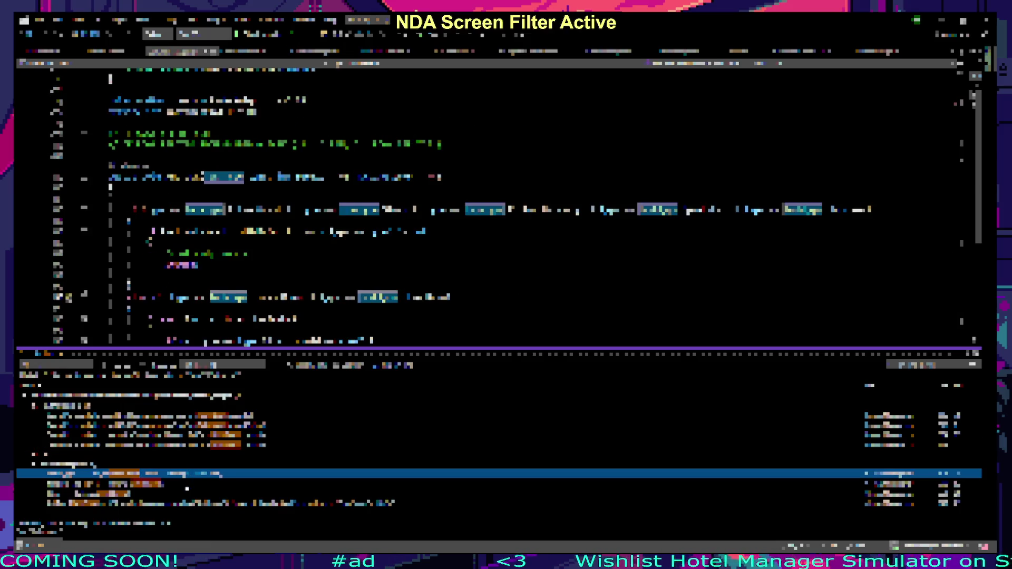
{"action": "left_click", "coordinate": [184, 484]}
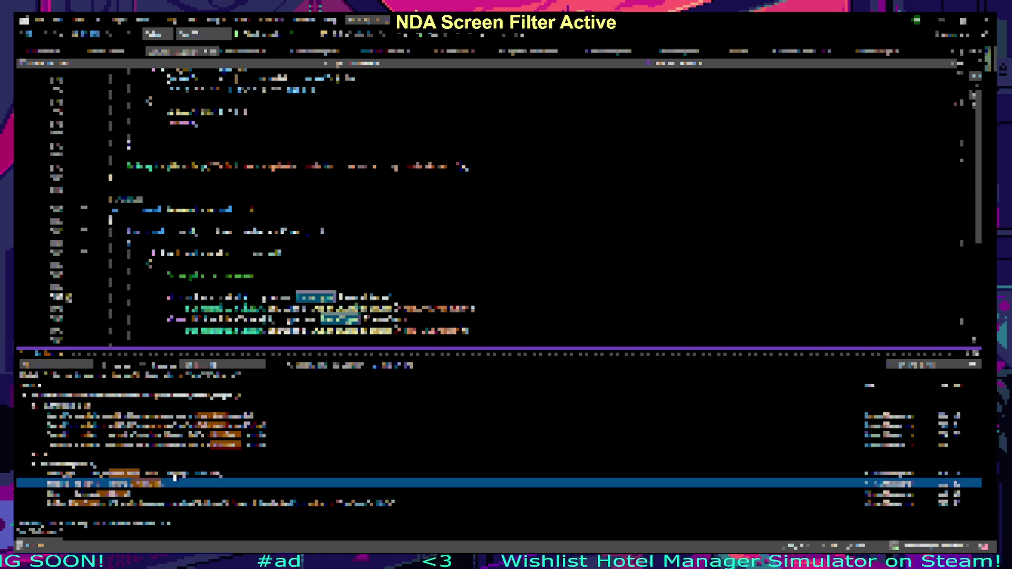
{"action": "left_click", "coordinate": [176, 474]}
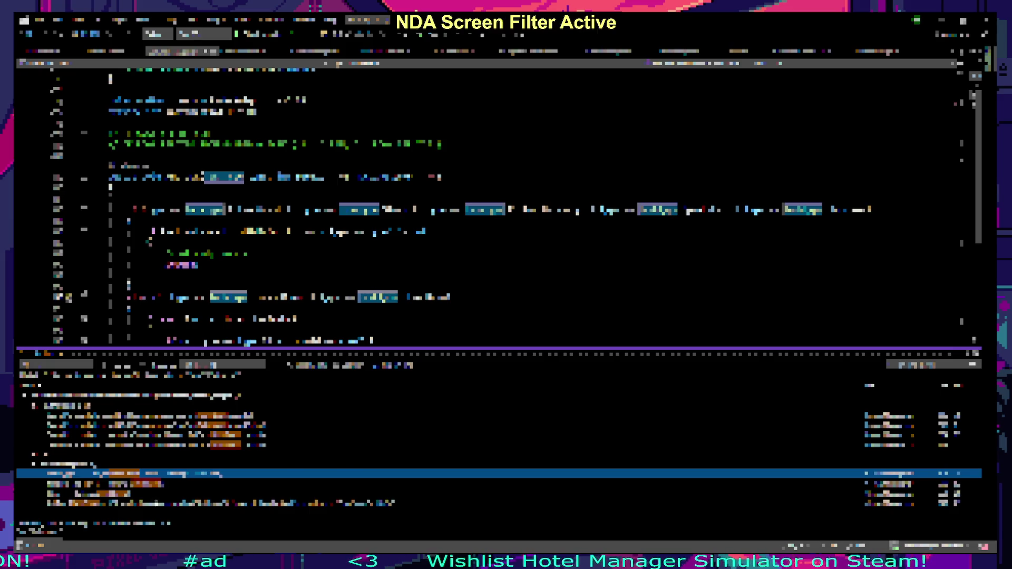
{"action": "left_click", "coordinate": [106, 484]}
{"action": "left_click", "coordinate": [158, 504]}
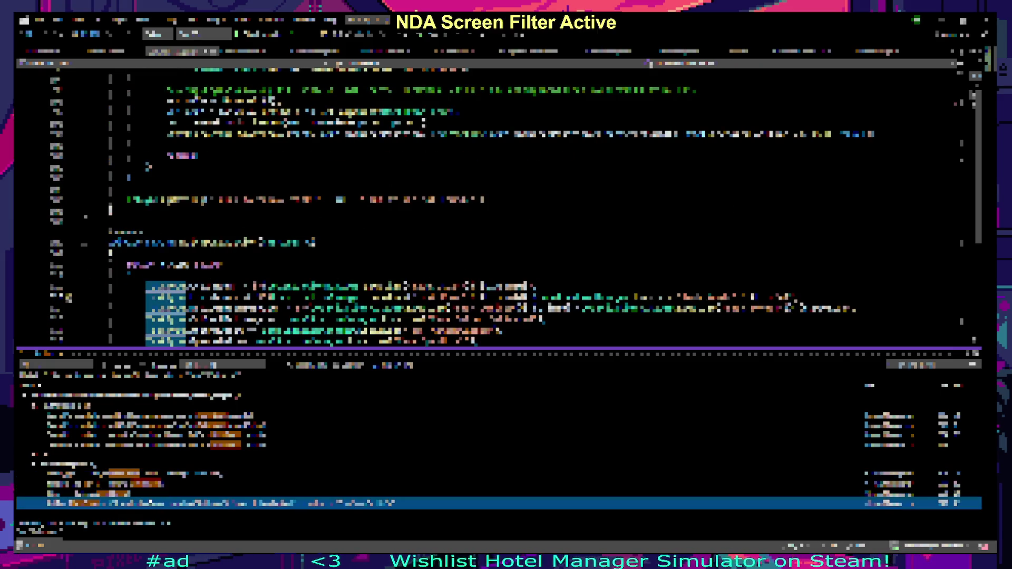
{"action": "left_click", "coordinate": [145, 494]}
{"action": "left_click", "coordinate": [158, 504]}
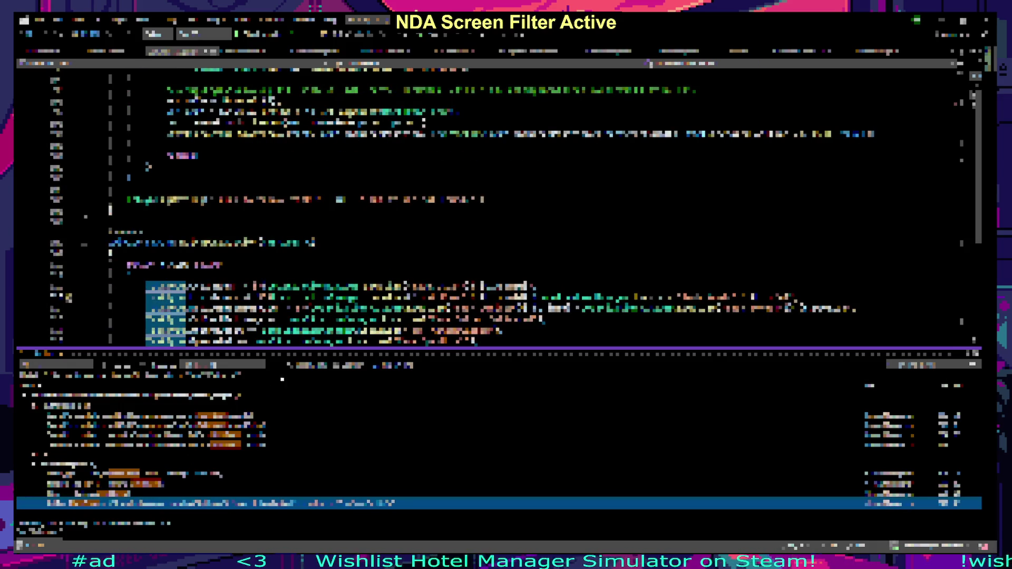
Step: Recheck the first file's early matches, then close the search results
{"action": "scroll", "coordinate": [291, 326], "scroll_direction": "down", "scroll_amount": 2}
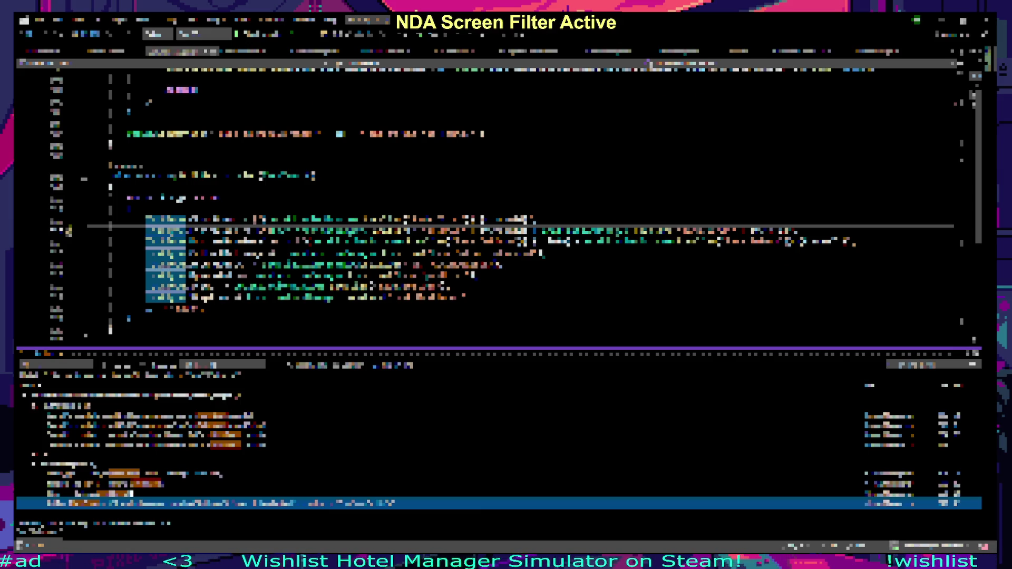
{"action": "key", "text": "Up"}
{"action": "key", "text": "Up"}
{"action": "key", "text": "Up"}
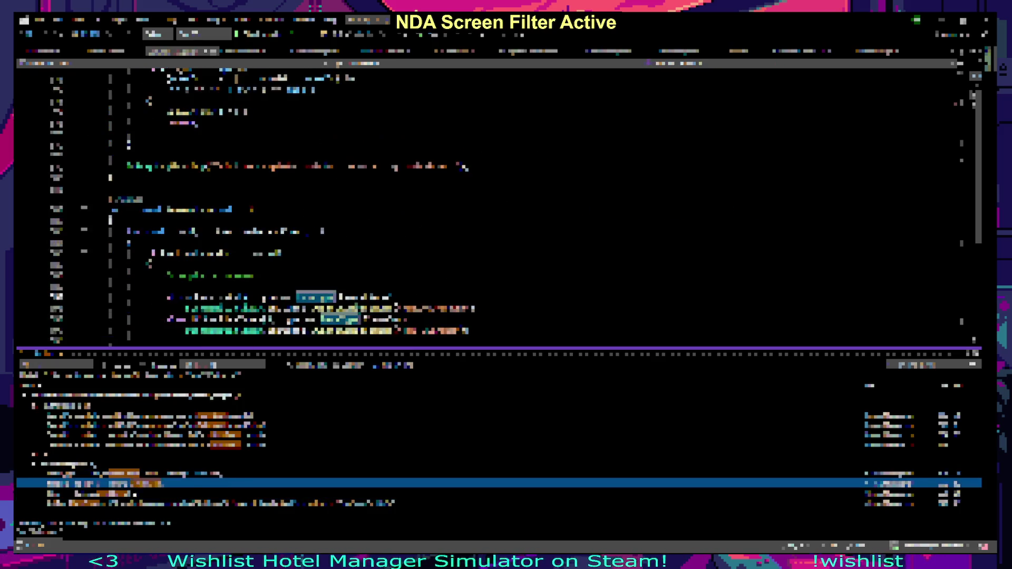
{"action": "left_click", "coordinate": [183, 436]}
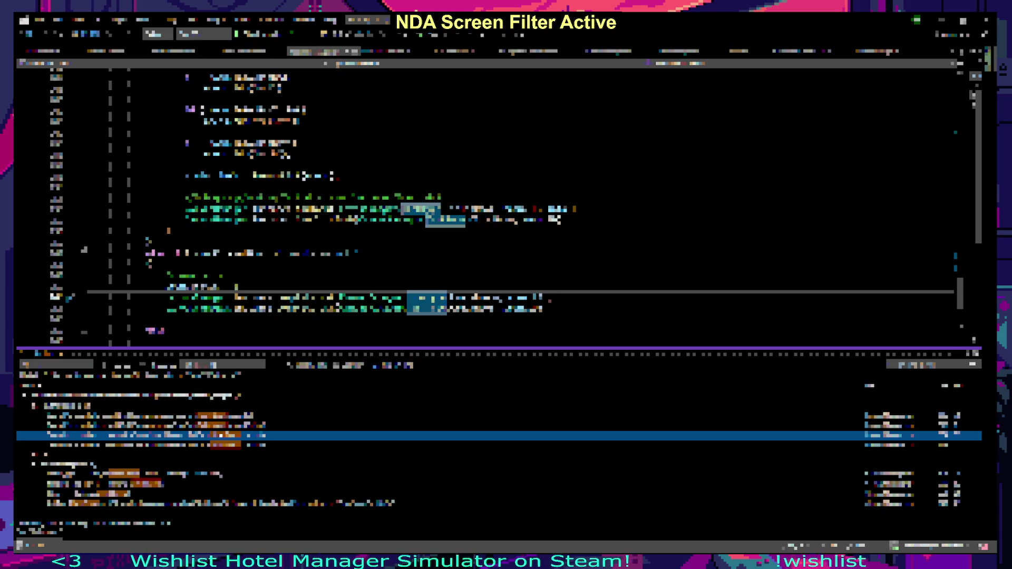
{"action": "key", "text": "Up"}
{"action": "key", "text": "Up"}
{"action": "left_click", "coordinate": [222, 426]}
{"action": "left_click", "coordinate": [221, 419]}
{"action": "left_click", "coordinate": [223, 426]}
{"action": "key", "text": "shift+Escape"}
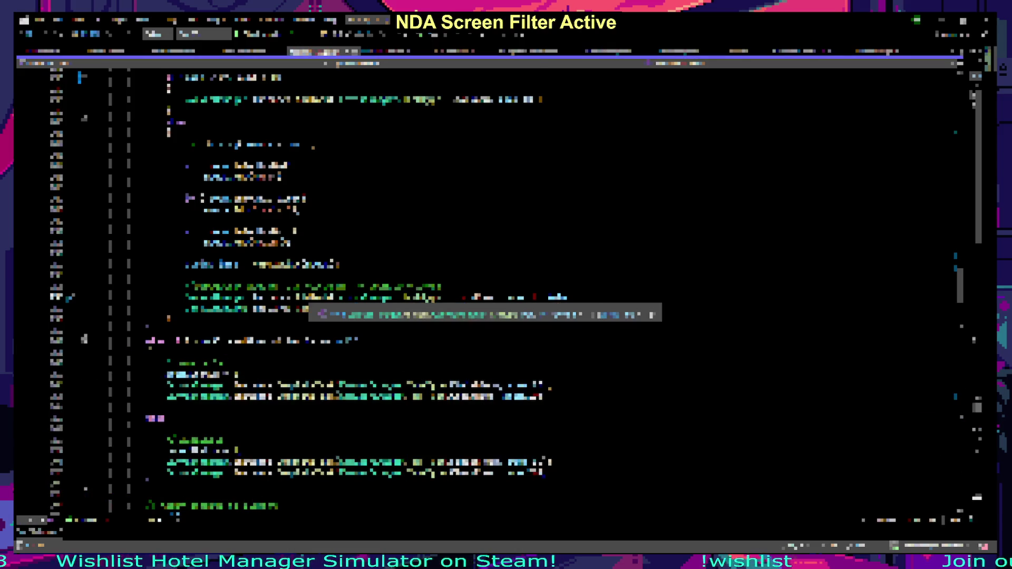
{"action": "key", "text": "ctrl+Tab"}
Step: Search the script with Ctrl+F to locate the target method
{"action": "key", "text": "ctrl+f"}
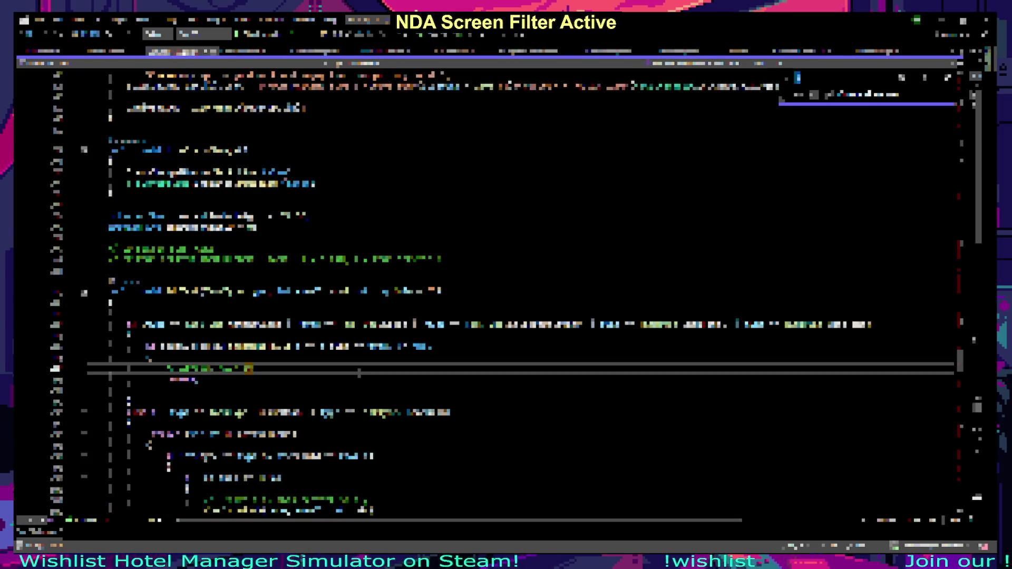
{"action": "key", "text": "Return"}
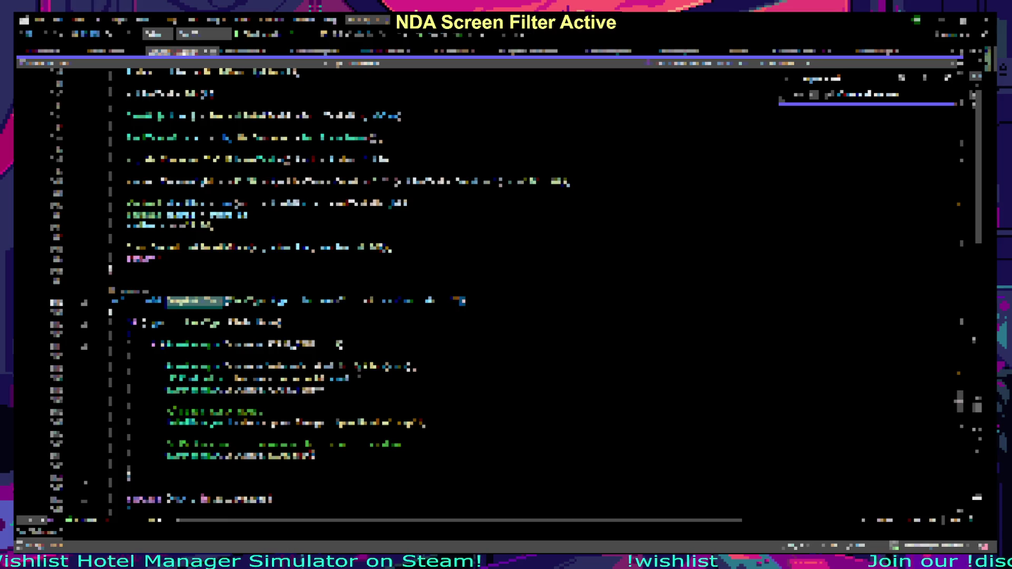
{"action": "scroll", "coordinate": [506, 284], "scroll_direction": "down", "scroll_amount": 3}
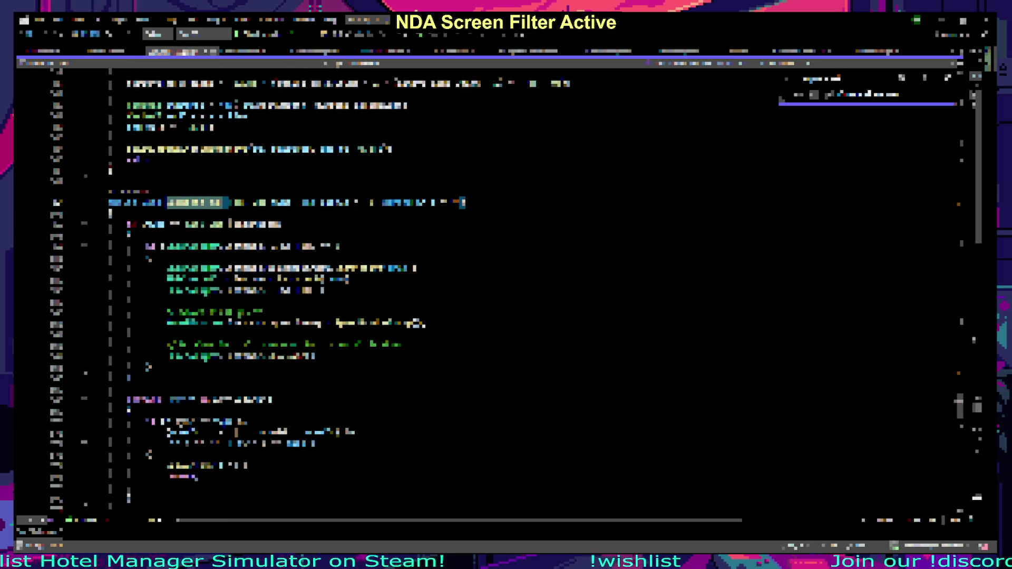
{"action": "key", "text": "Escape"}
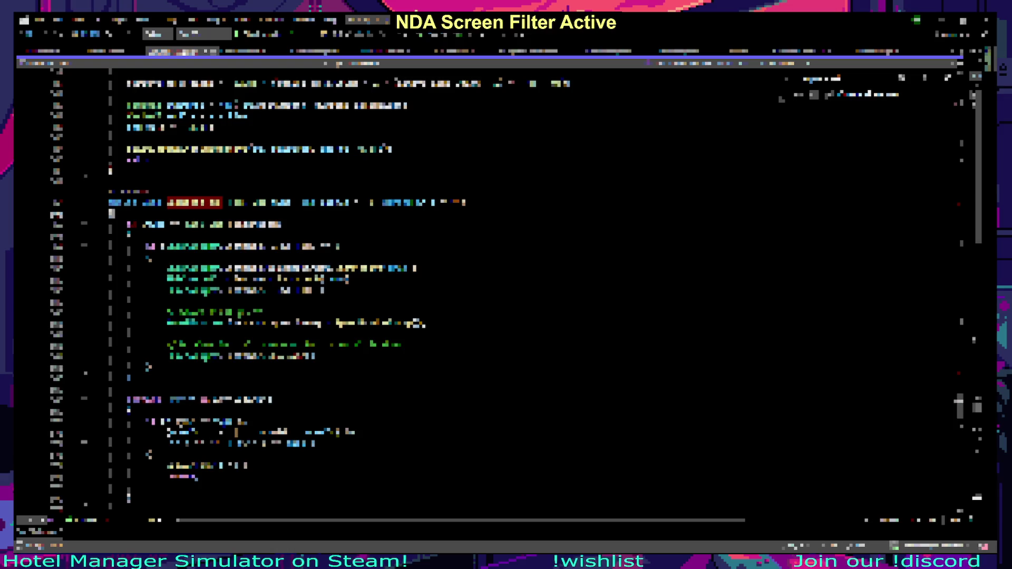
Step: Try a Debug.Log("test") line inside the method, then undo it
{"action": "key", "text": "Return"}
{"action": "type", "text": "Debug.Log(\""}
{"action": "key", "text": "Escape"}
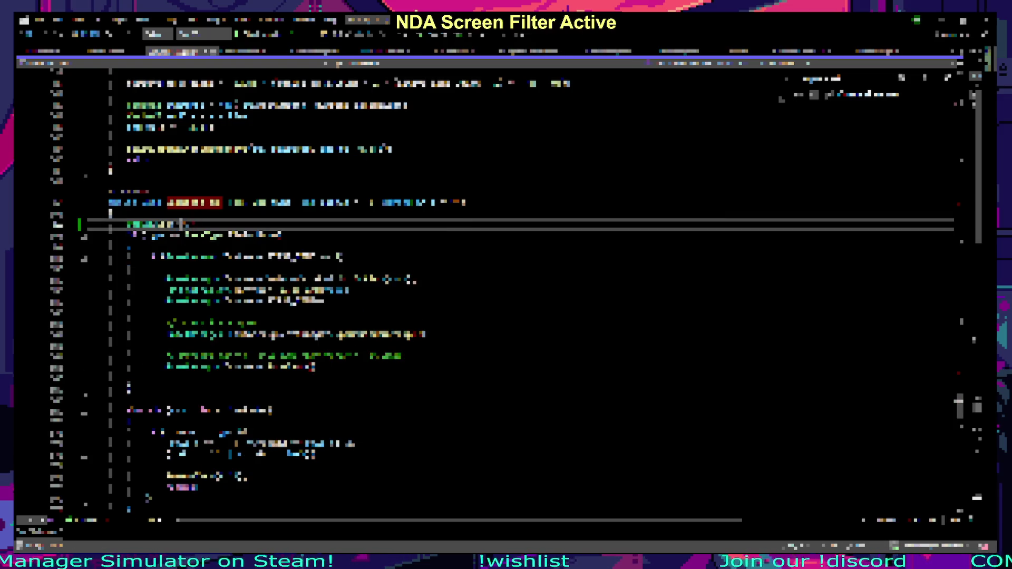
{"action": "type", "text": "test\""}
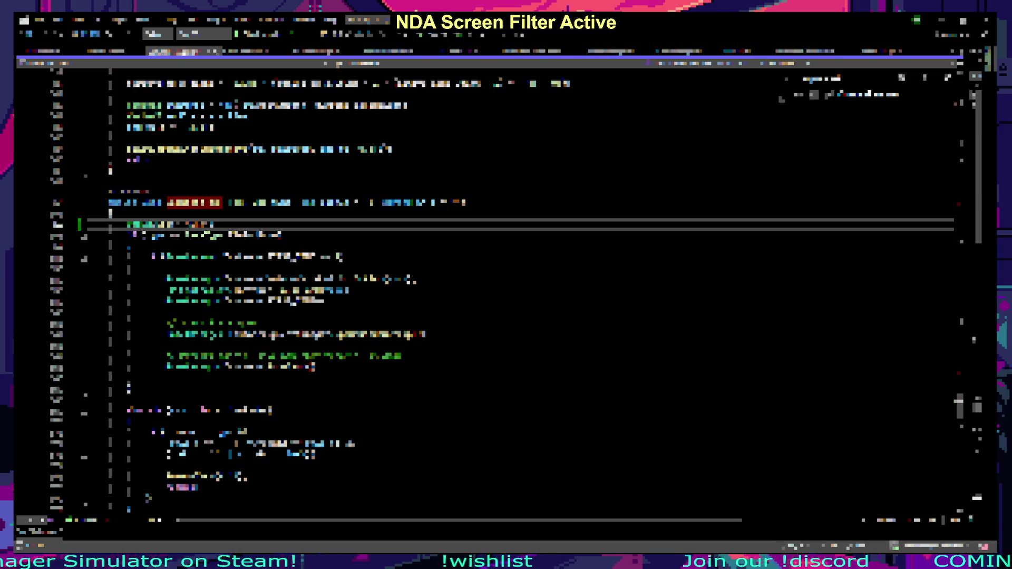
{"action": "key", "text": "ctrl+z"}
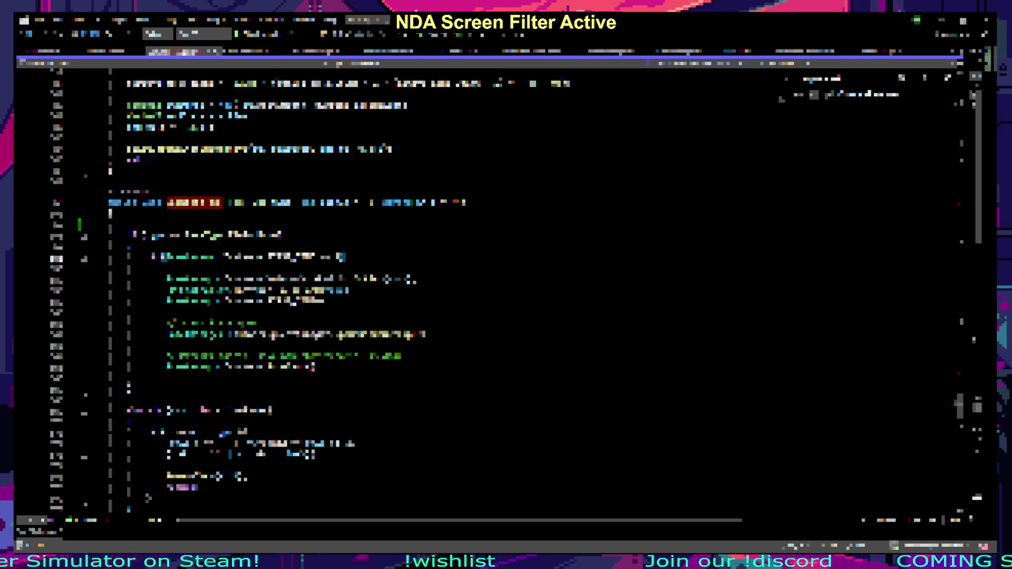
{"action": "key", "text": "ctrl+z"}
{"action": "key", "text": "ctrl+z"}
{"action": "key", "text": "ctrl+z"}
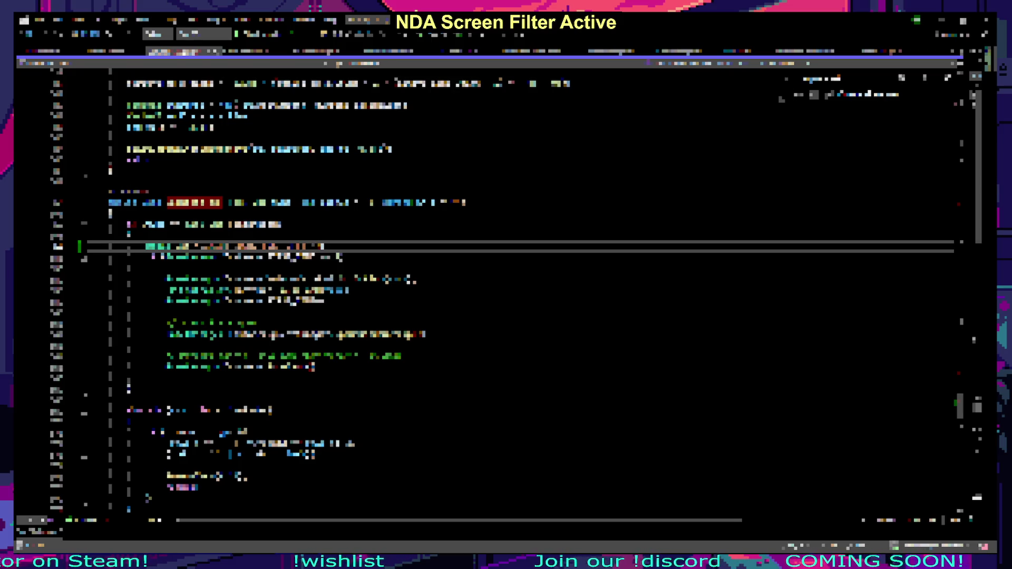
Step: Complete line 467's call with 'dir, Vector3.up)' and go back to Unity
{"action": "key", "text": "ctrl+z"}
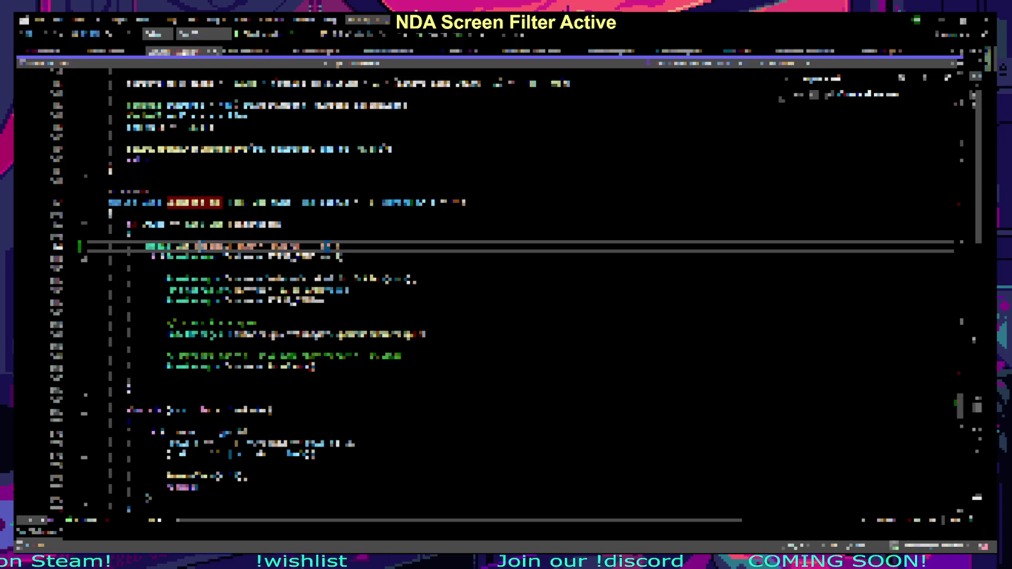
{"action": "type", "text": "dir, "}
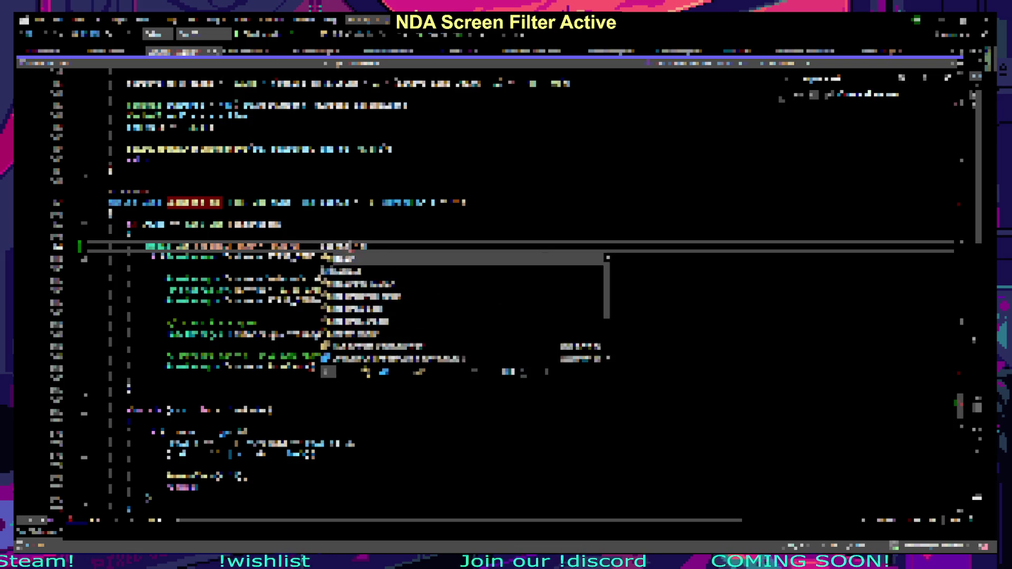
{"action": "type", "text": "Vector3.up)"}
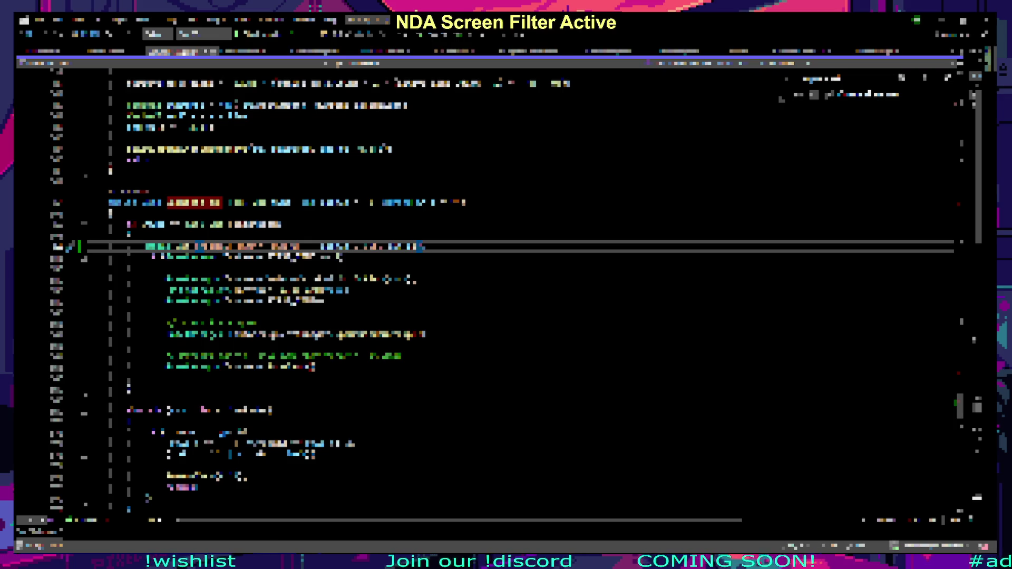
{"action": "key", "text": "alt+Tab"}
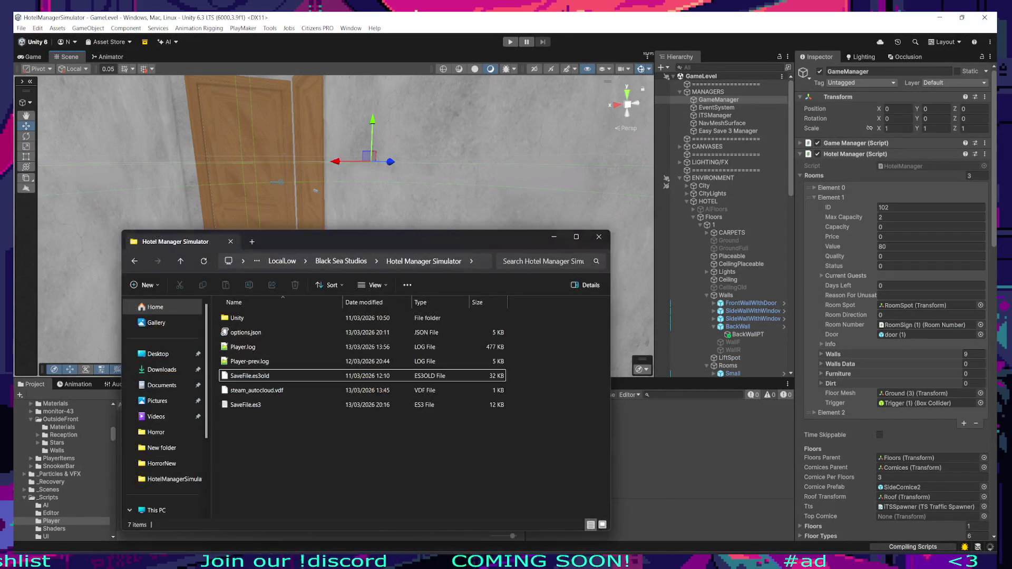
Step: Enter Play mode with Ctrl+P to launch the game
{"action": "key", "text": "ctrl+p"}
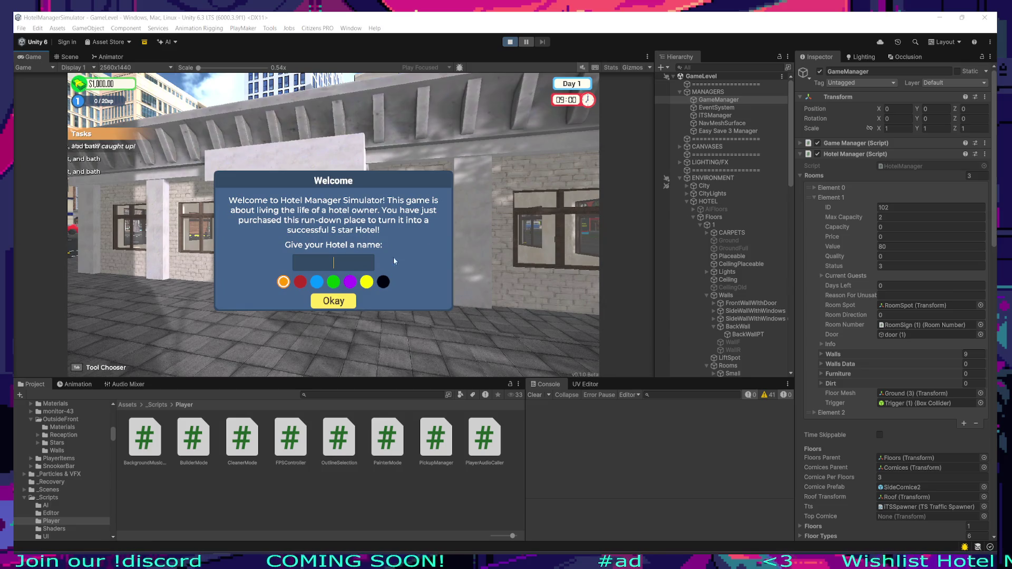
Step: Enter 'gs' as the hotel name and confirm the Welcome dialog with Okay
{"action": "key", "text": "q"}
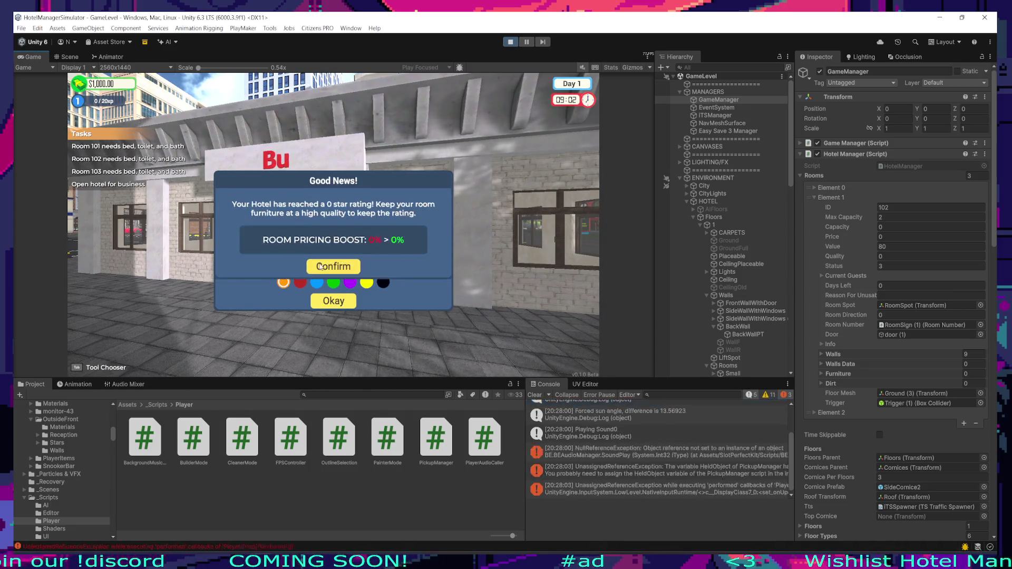
{"action": "left_click", "coordinate": [325, 268]}
{"action": "key", "text": "BackSpace"}
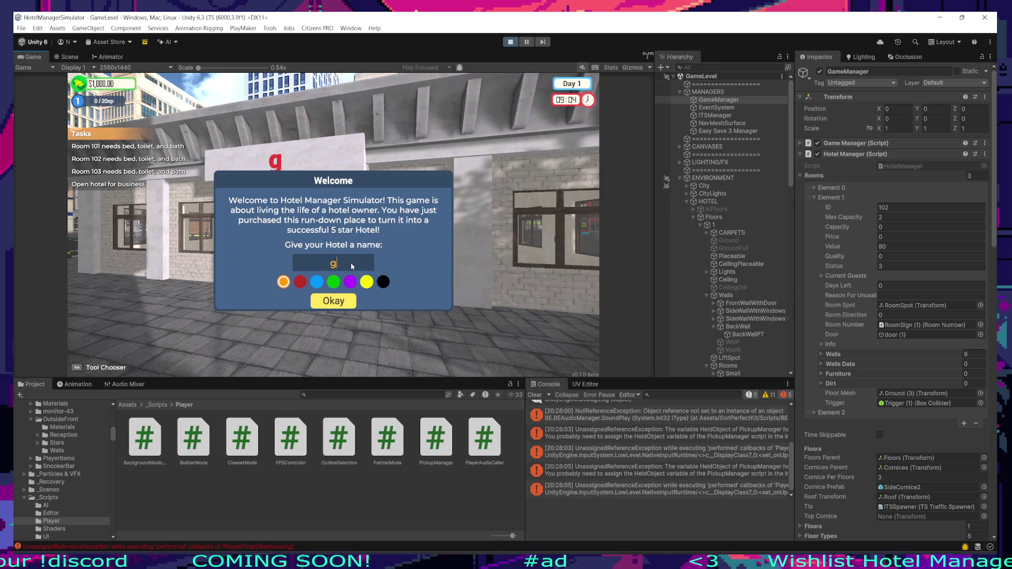
{"action": "type", "text": "u"}
{"action": "left_click", "coordinate": [355, 265]}
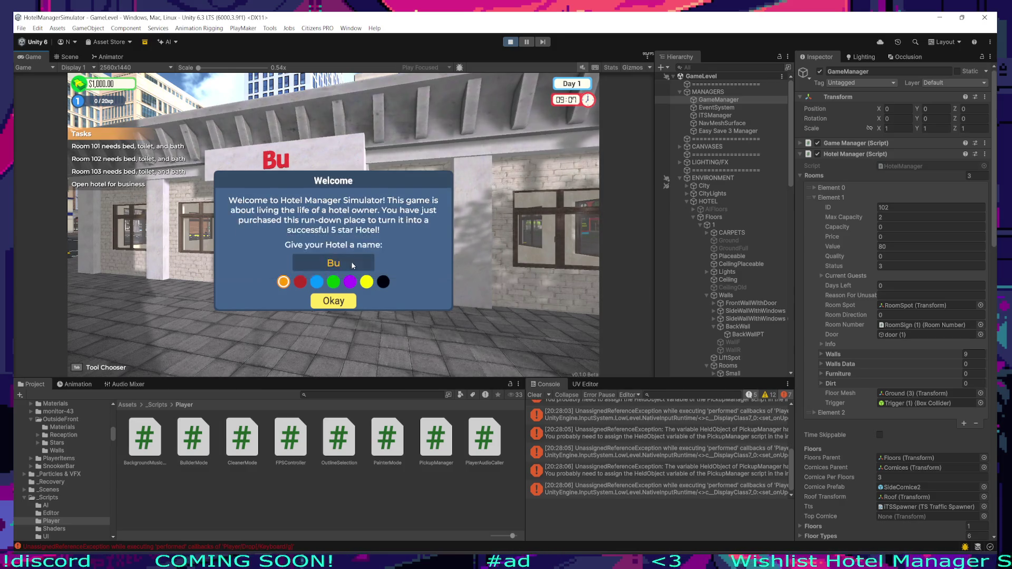
{"action": "type", "text": "gs"}
{"action": "left_click", "coordinate": [319, 302]}
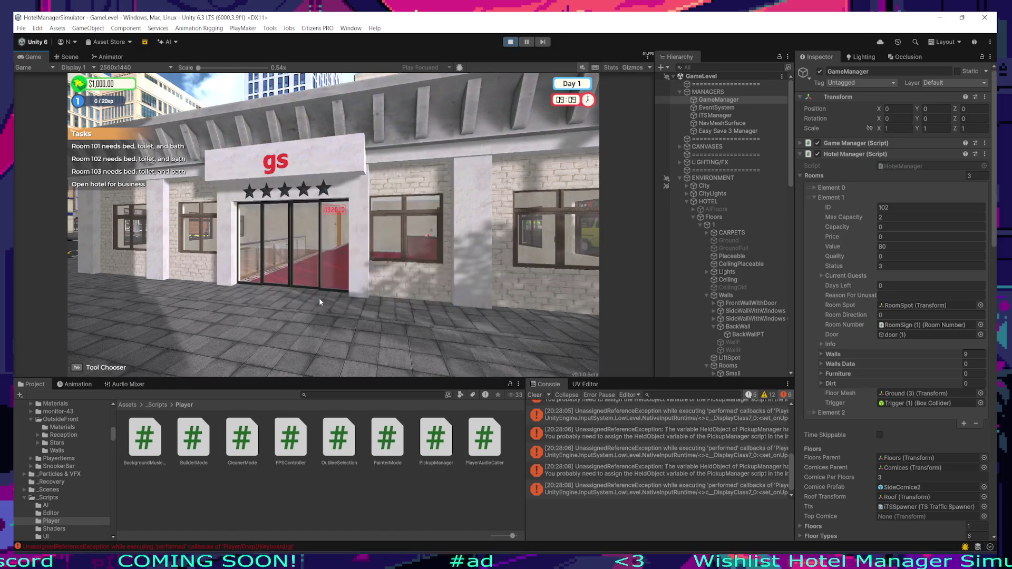
Step: Pause the game, choose Save & Exit, then Continue the saved game from the main menu
{"action": "key", "text": "Escape"}
{"action": "key", "text": "Escape"}
{"action": "key", "text": "Escape"}
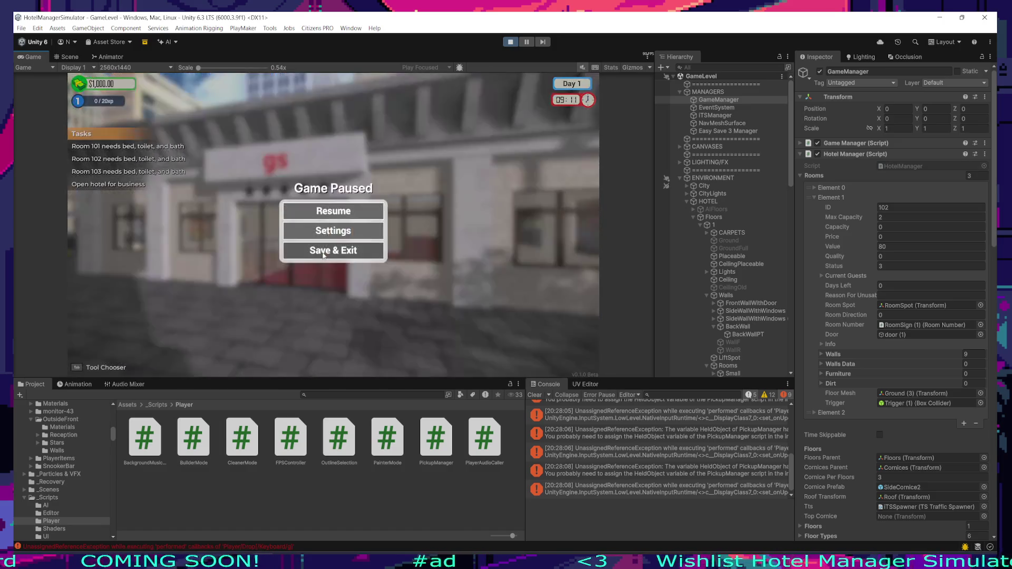
{"action": "left_click", "coordinate": [336, 213]}
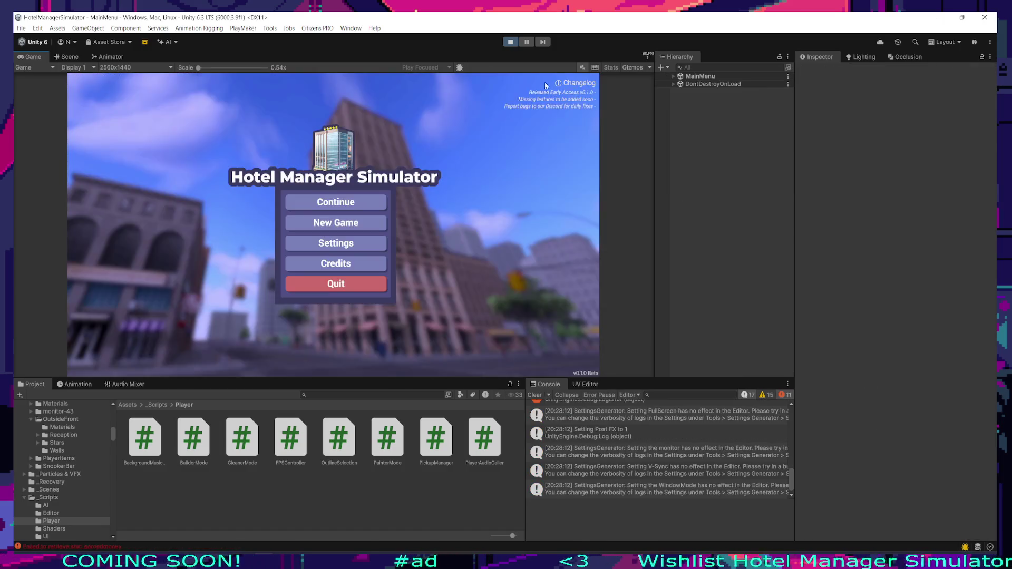
{"action": "left_click", "coordinate": [336, 205]}
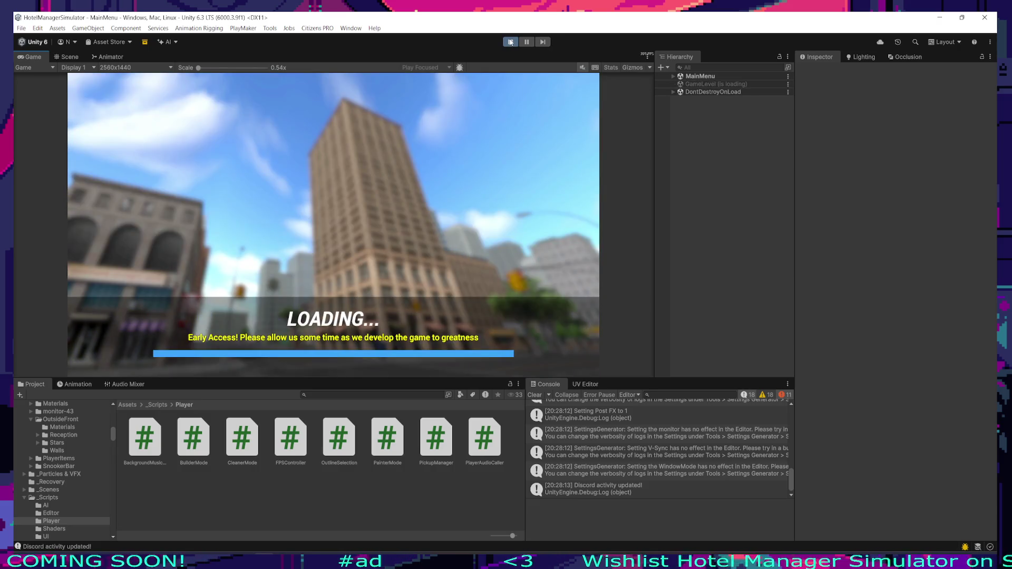
{"action": "key", "text": "alt+Tab"}
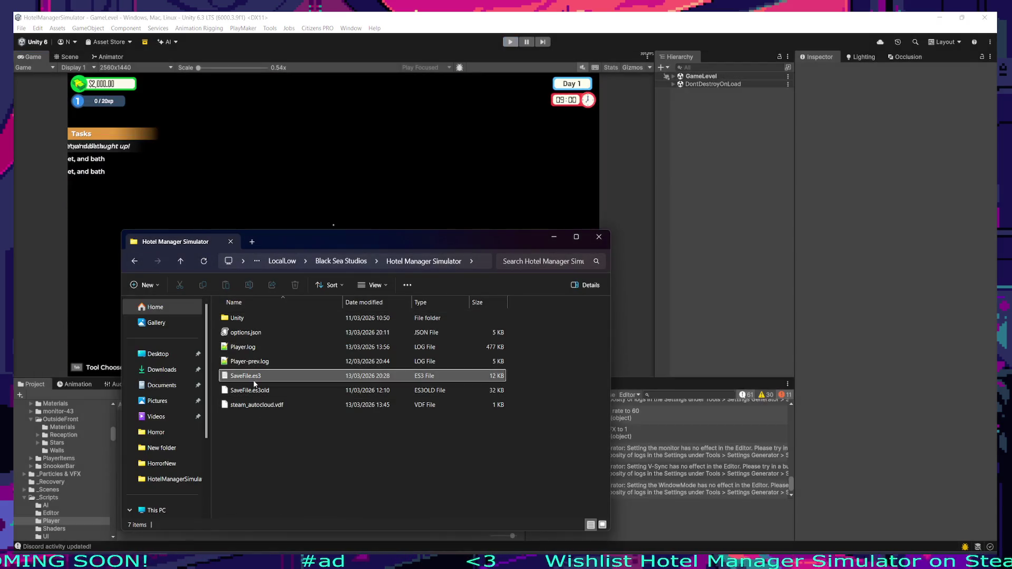
Step: Stop play mode to return to the editor's hotel corridor scene
{"action": "left_click", "coordinate": [511, 44]}
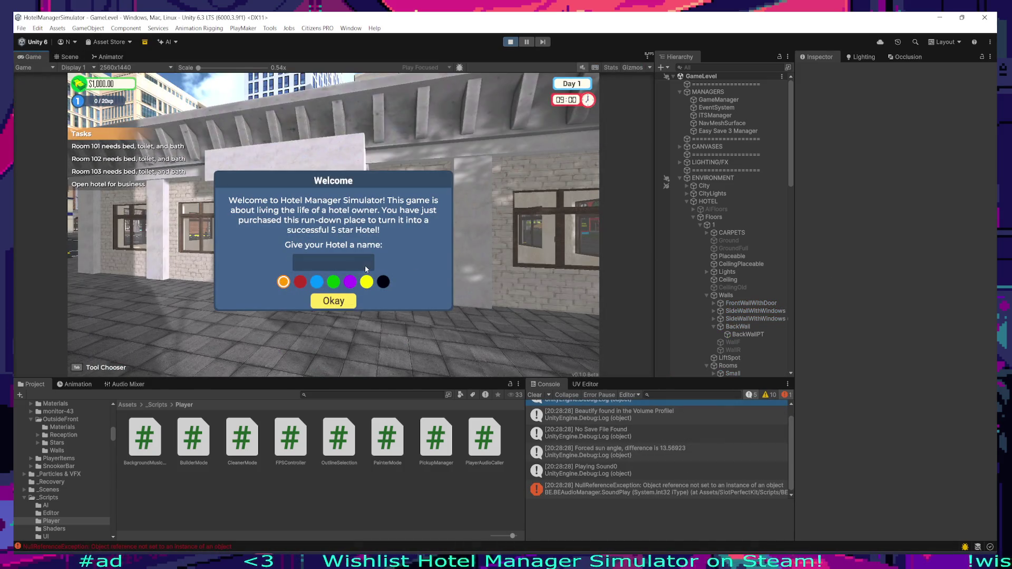
Step: Name the new hotel '123', walk into the lobby, dismiss the hint, and enter build mode
{"action": "left_click", "coordinate": [364, 265]}
{"action": "type", "text": "123"}
{"action": "key", "text": "Return"}
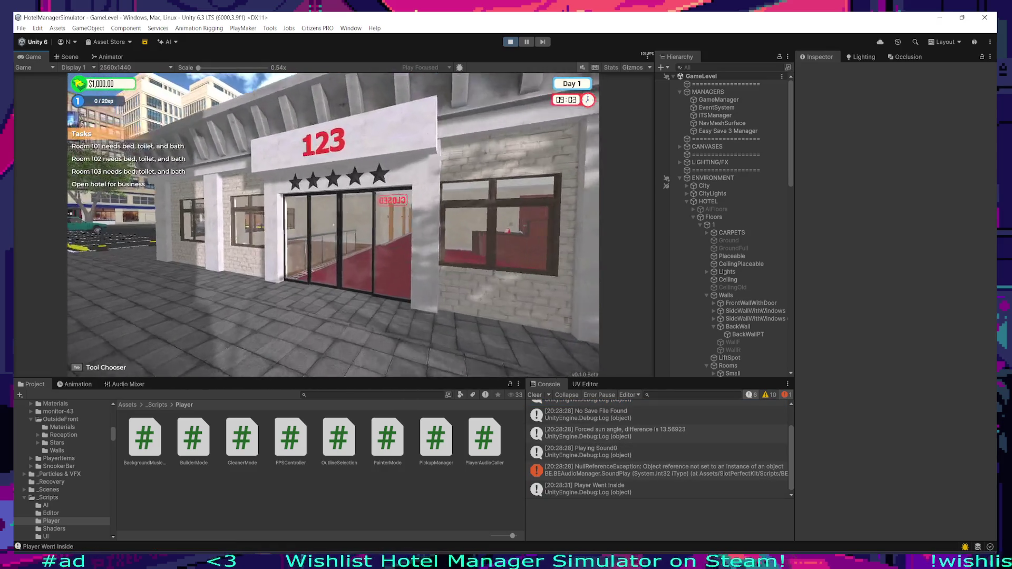
{"action": "key", "text": "w"}
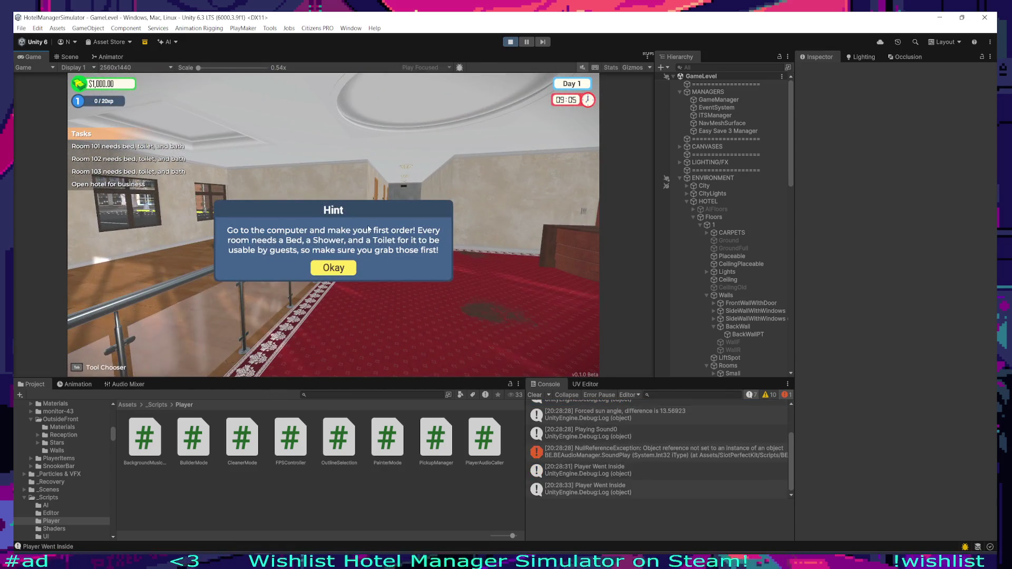
{"action": "left_click", "coordinate": [333, 268]}
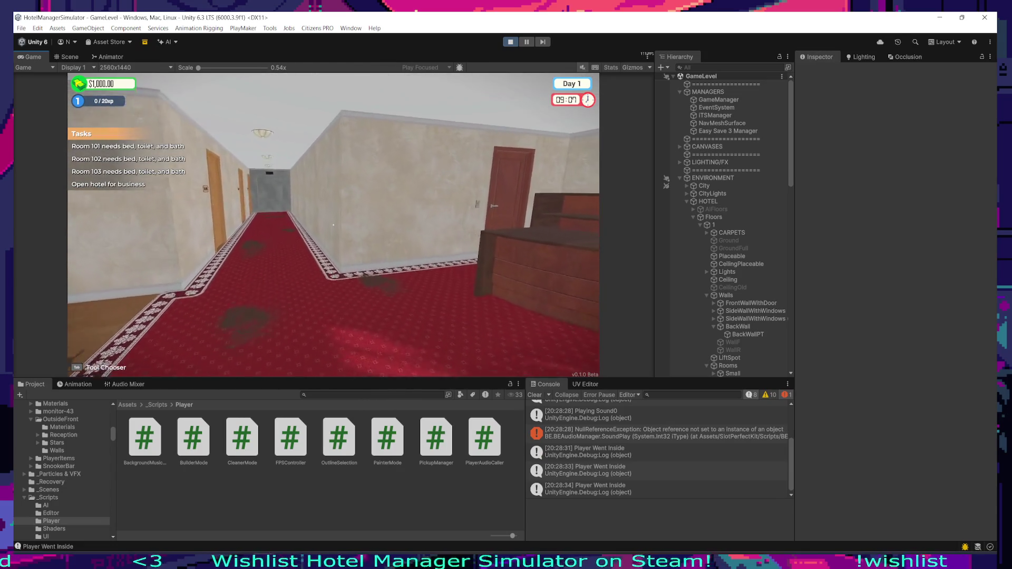
{"action": "key", "text": "1"}
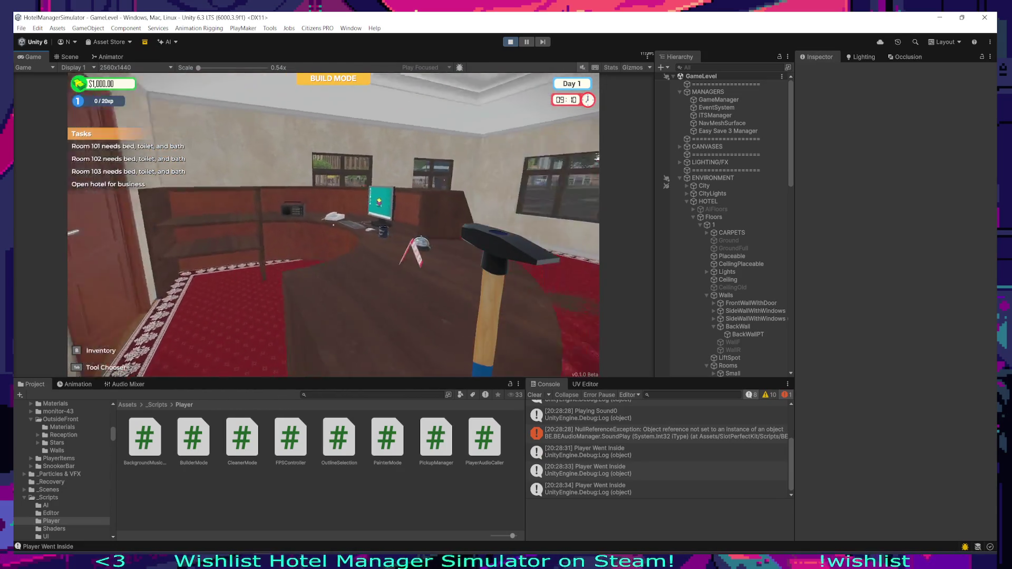
Step: From the reception computer, buy a Basic Toilet and Shower Tap in Furnistore
{"action": "key", "text": "e"}
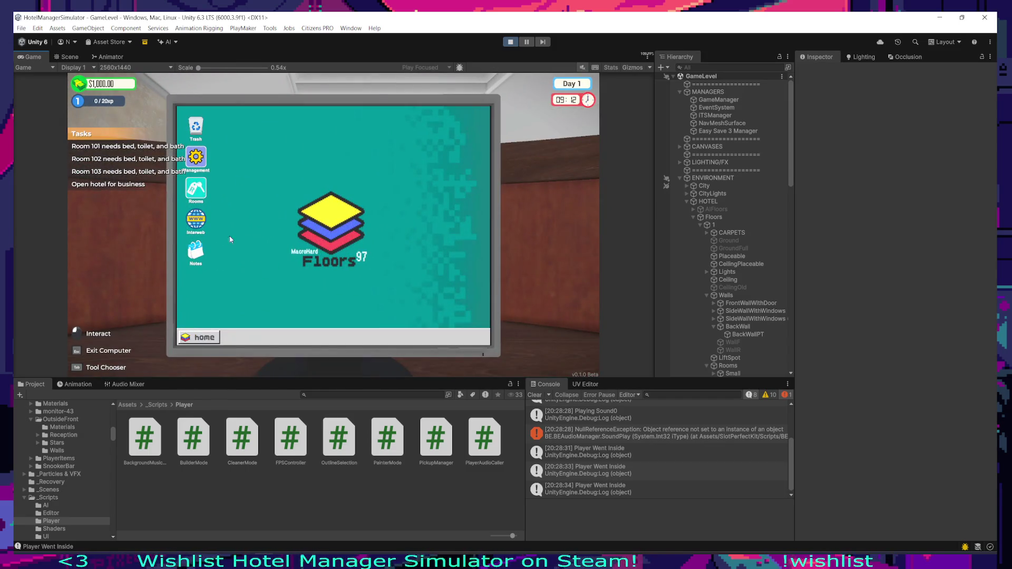
{"action": "left_click", "coordinate": [196, 219]}
{"action": "left_click", "coordinate": [251, 237]}
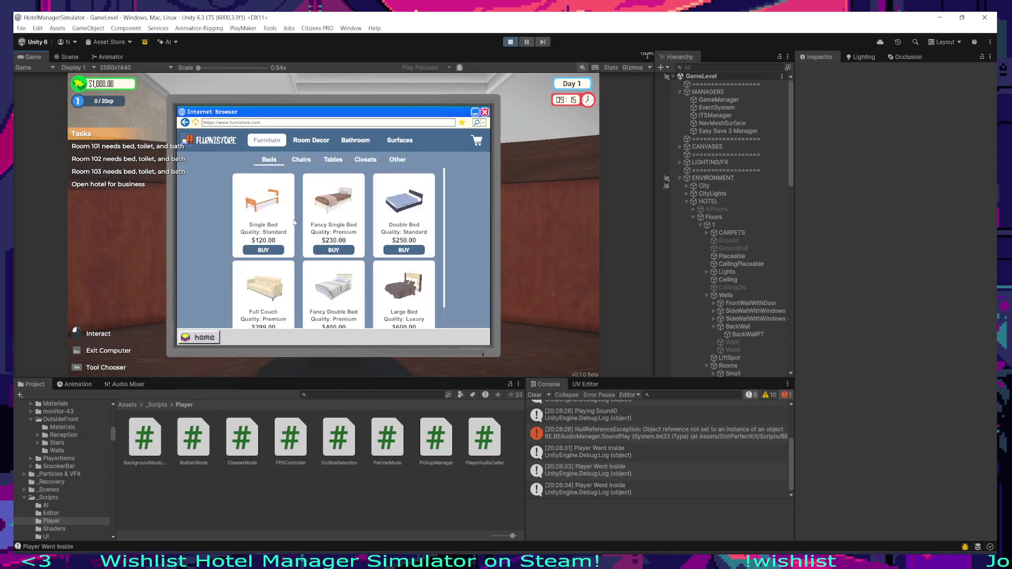
{"action": "left_click", "coordinate": [355, 140]}
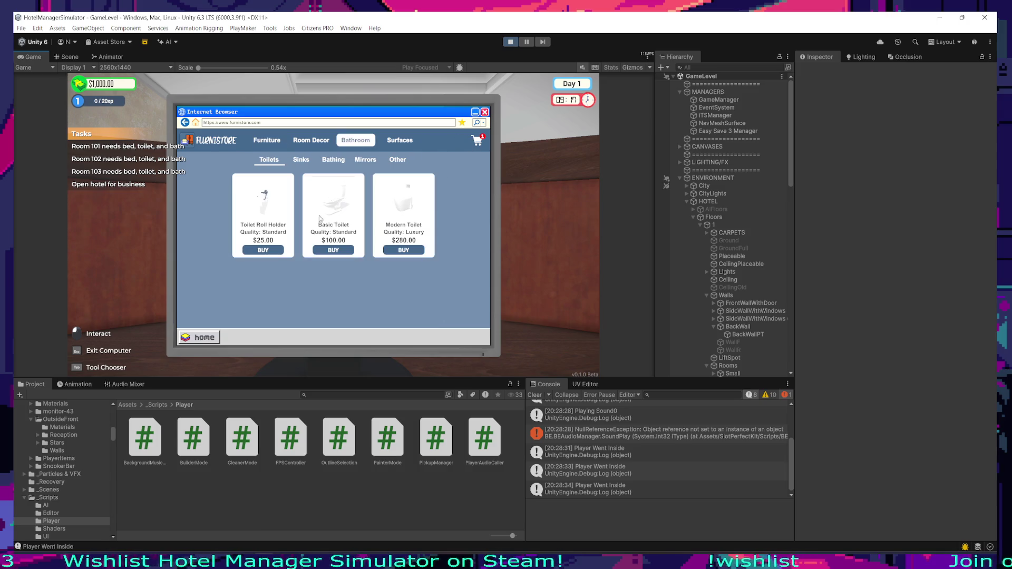
{"action": "left_click", "coordinate": [334, 251]}
{"action": "left_click", "coordinate": [333, 159]}
{"action": "left_click", "coordinate": [273, 251]}
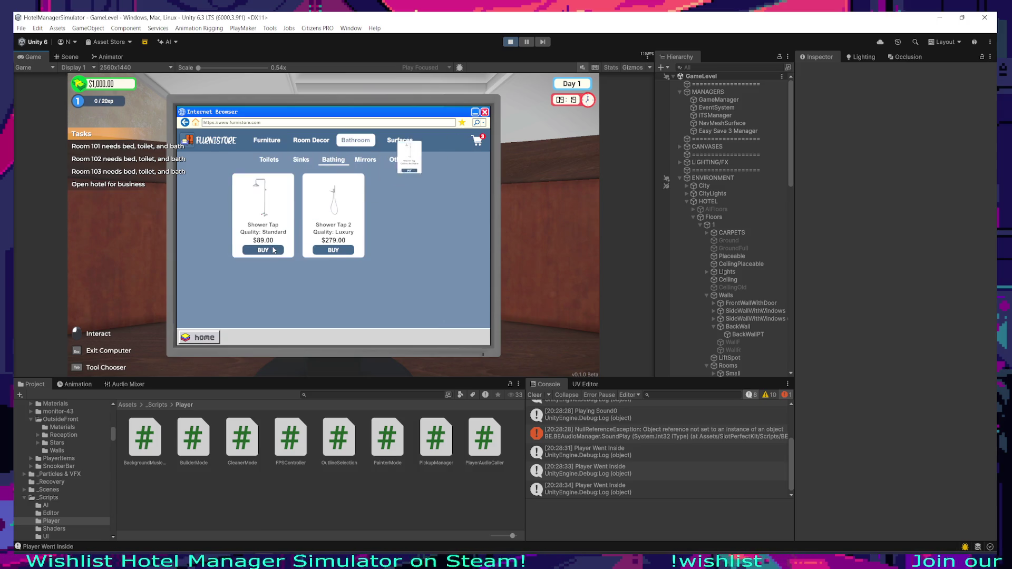
{"action": "left_click", "coordinate": [216, 334]}
{"action": "key", "text": "Escape"}
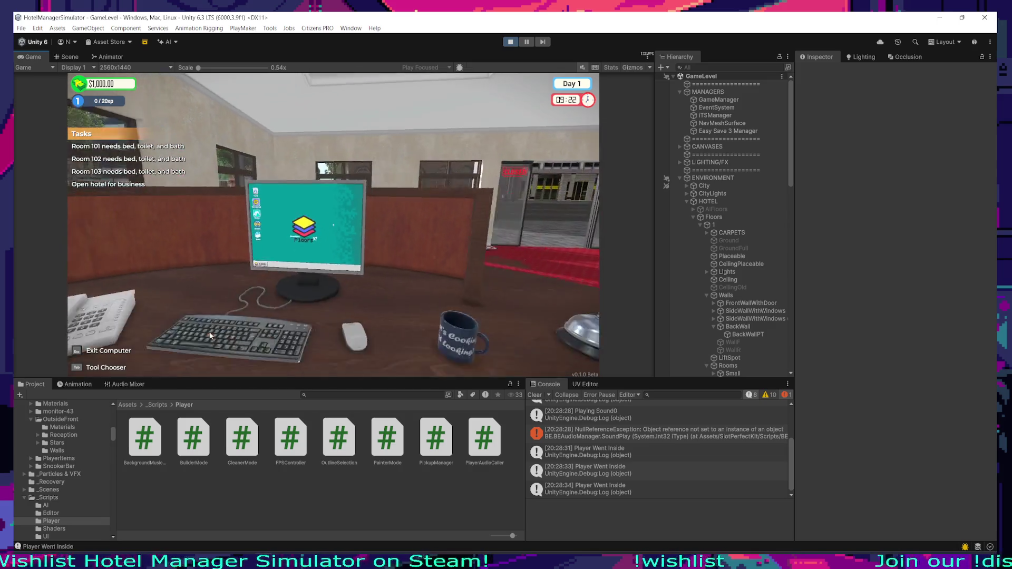
Step: Check out the Furnistore cart with Instant Delivery and place the order
{"action": "key", "text": "w"}
{"action": "key", "text": "w"}
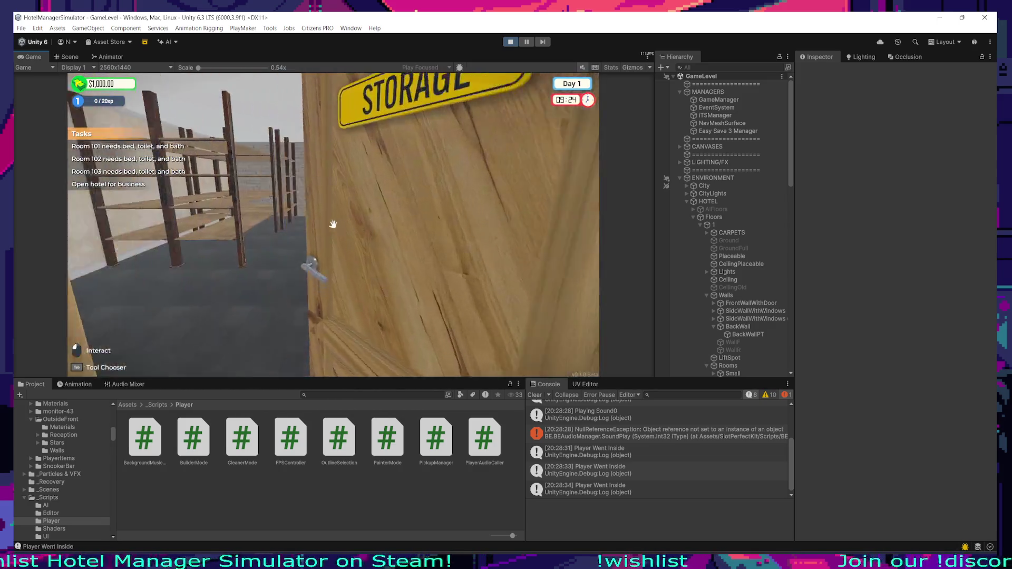
{"action": "key", "text": "w"}
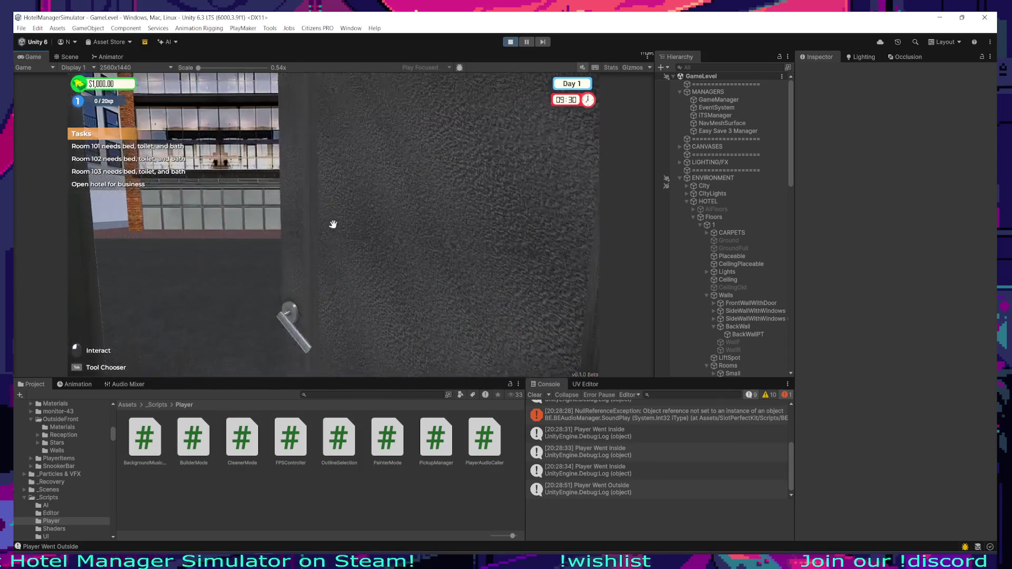
{"action": "key", "text": "w"}
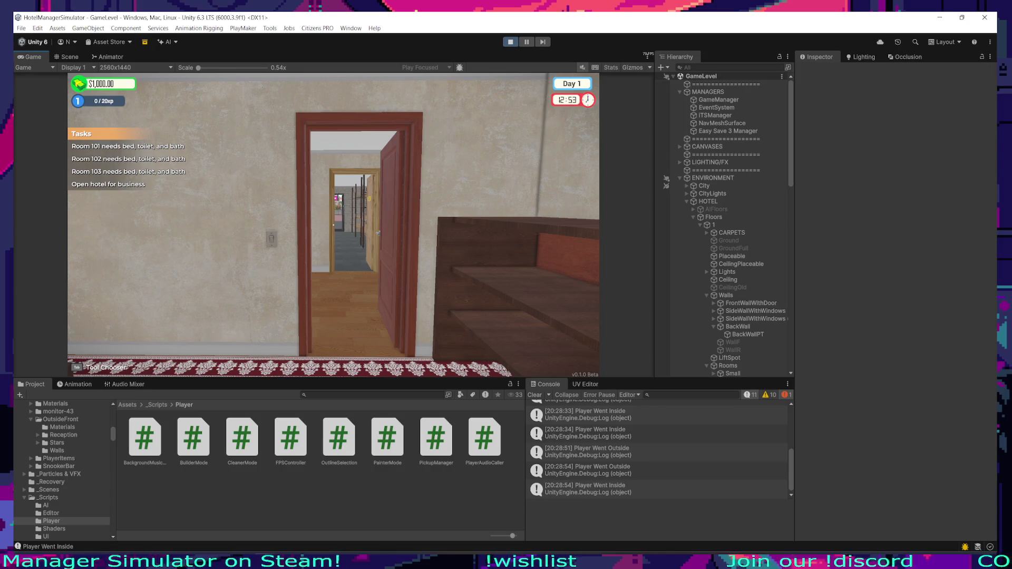
{"action": "left_click", "coordinate": [334, 225]}
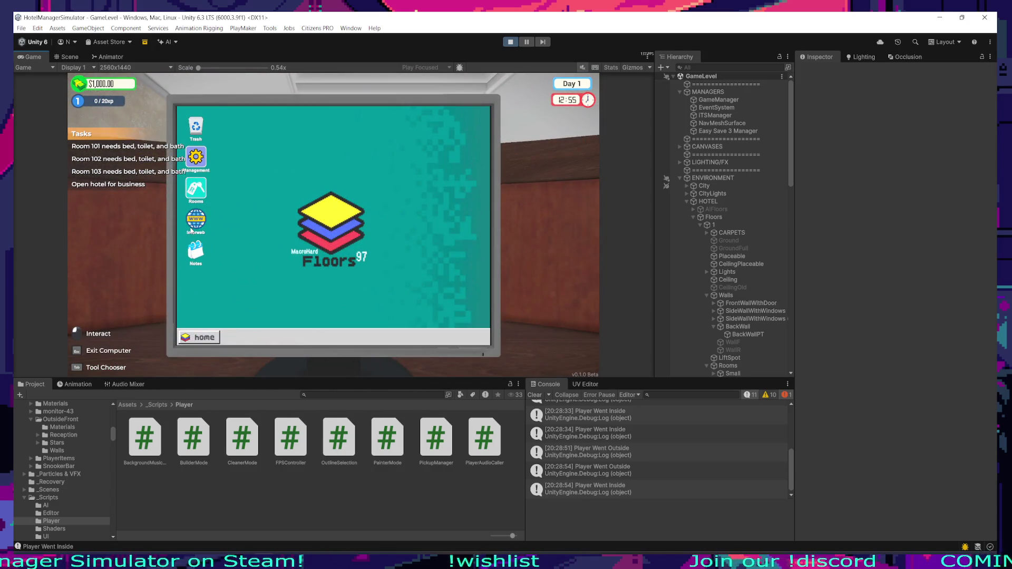
{"action": "left_click", "coordinate": [192, 229]}
{"action": "left_click", "coordinate": [239, 242]}
{"action": "left_click", "coordinate": [474, 139]}
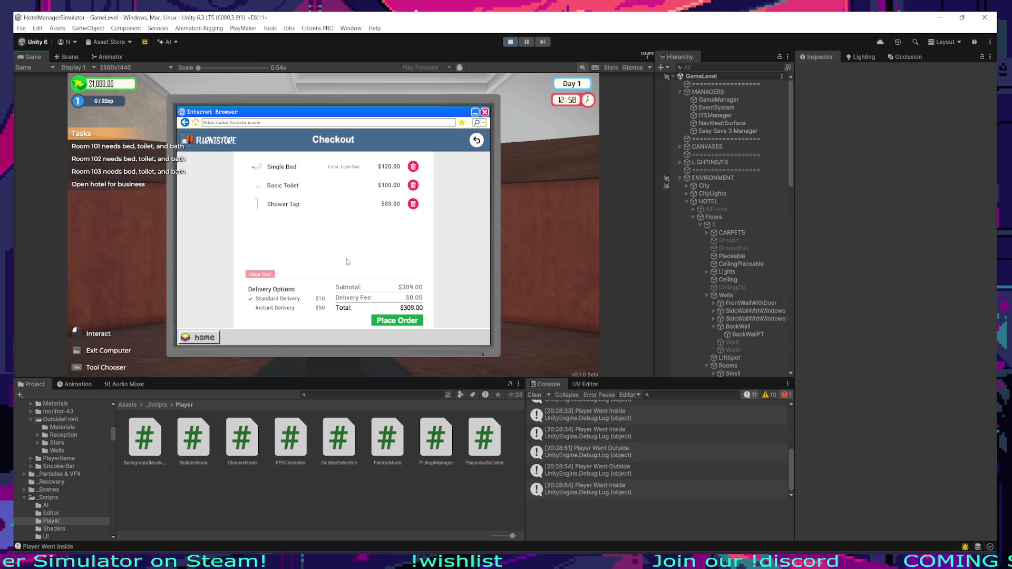
{"action": "left_click", "coordinate": [258, 307]}
{"action": "left_click", "coordinate": [374, 320]}
{"action": "key", "text": "Escape"}
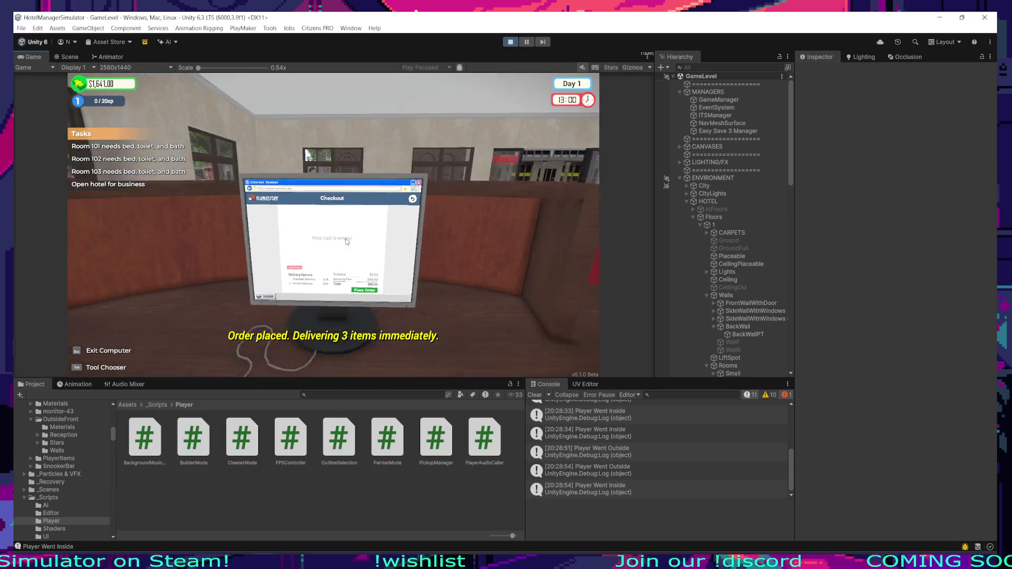
Step: Walk out to the delivered packages and carry the first box inside
{"action": "key", "text": "w"}
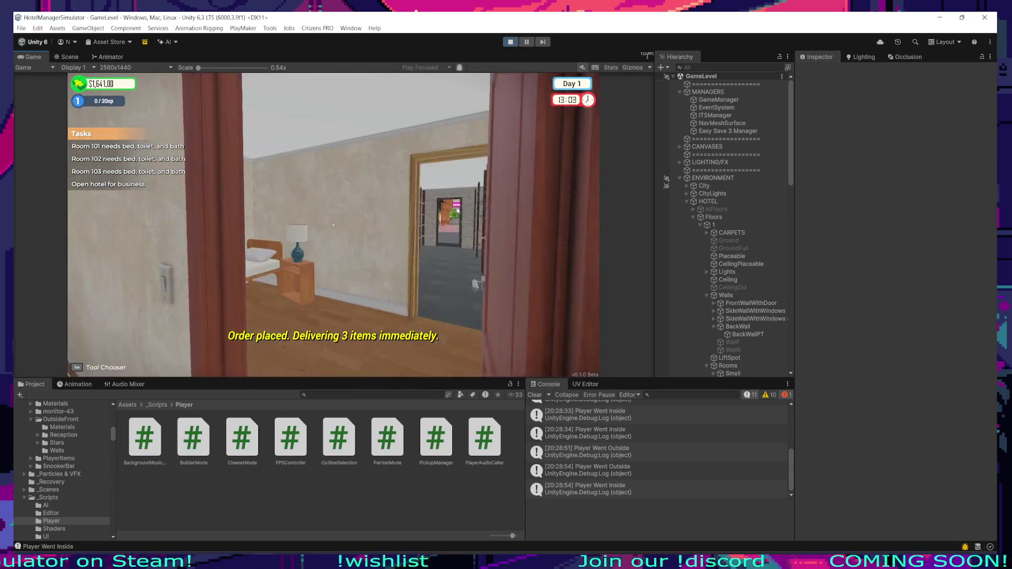
{"action": "key", "text": "w"}
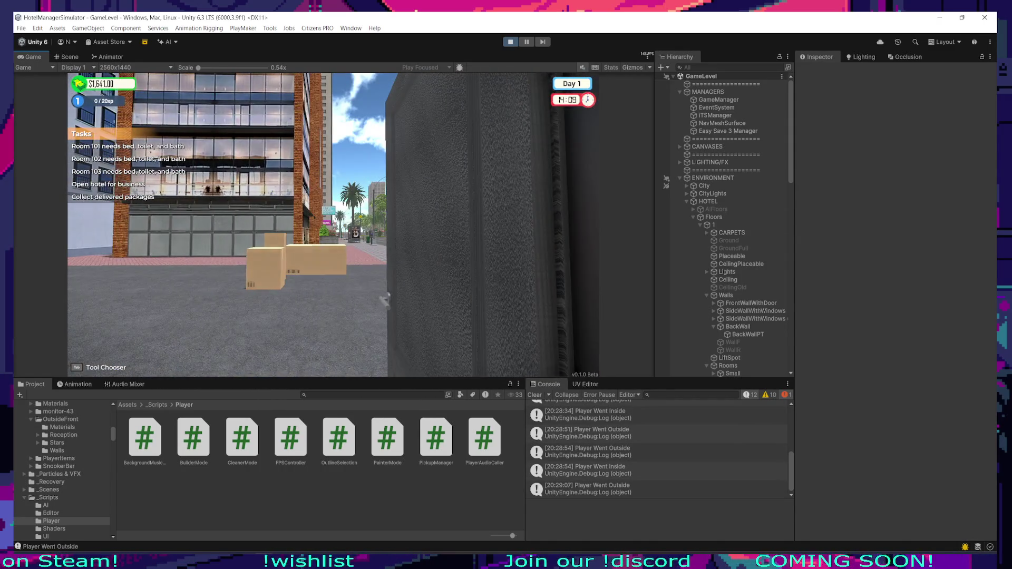
{"action": "key", "text": "w"}
{"action": "key", "text": "w"}
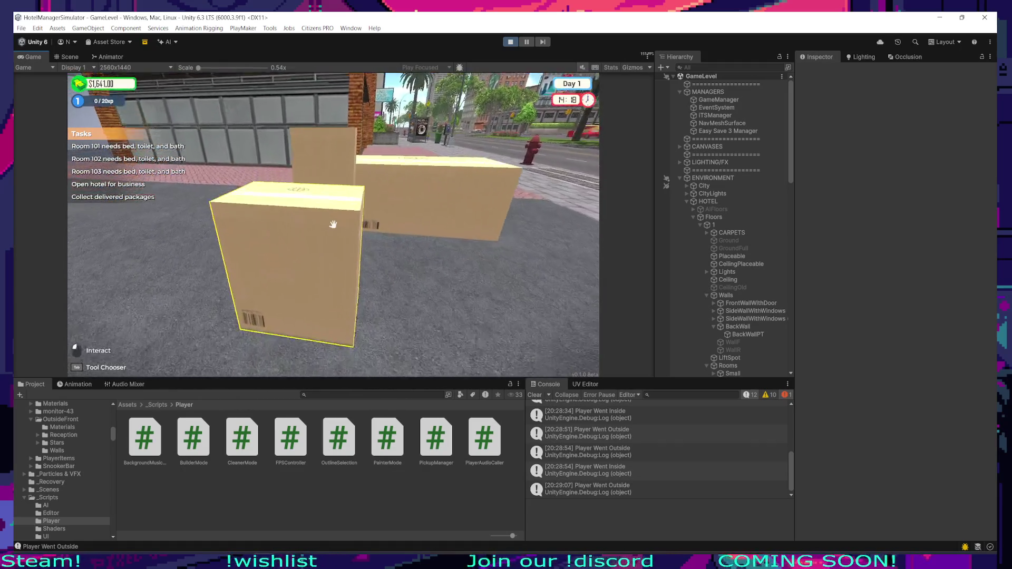
{"action": "left_click", "coordinate": [333, 225]}
Step: Carry the remaining boxes onto the storage shelves, then bring up the Tool Chooser
{"action": "key", "text": "w"}
{"action": "left_click", "coordinate": [333, 225]}
{"action": "key", "text": "w"}
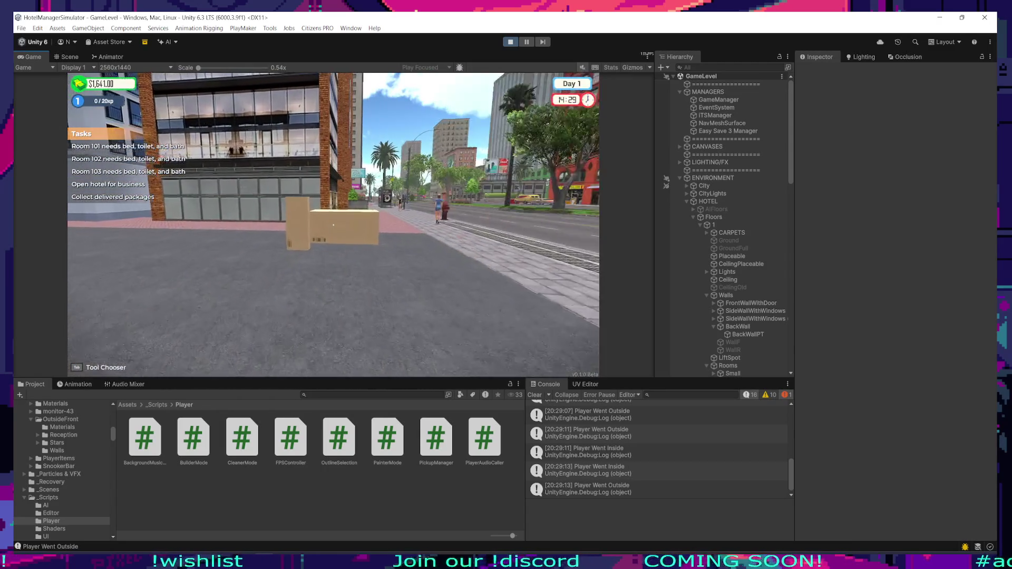
{"action": "left_click", "coordinate": [334, 225]}
{"action": "key", "text": "w"}
{"action": "left_click", "coordinate": [333, 225]}
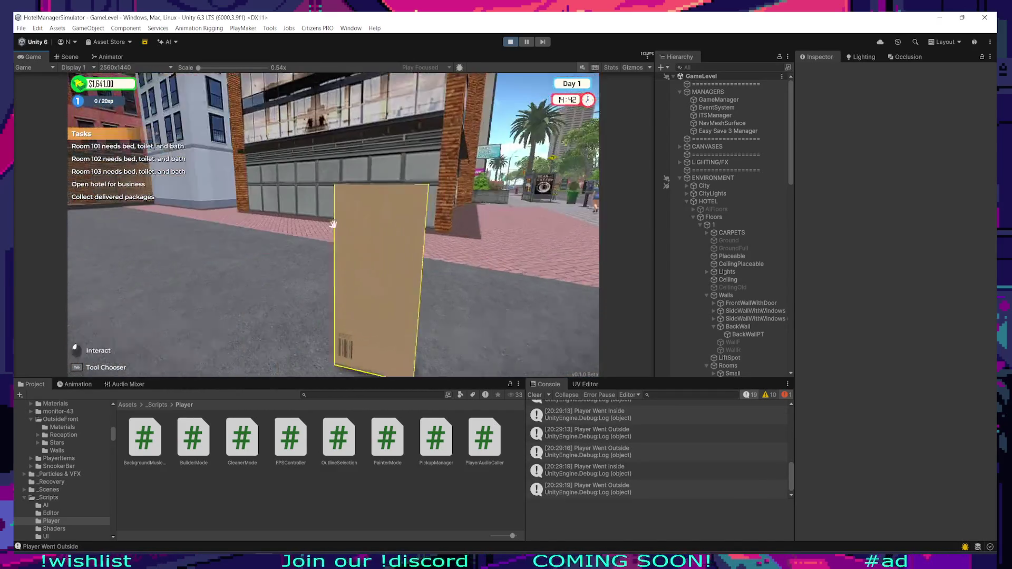
{"action": "key", "text": "w"}
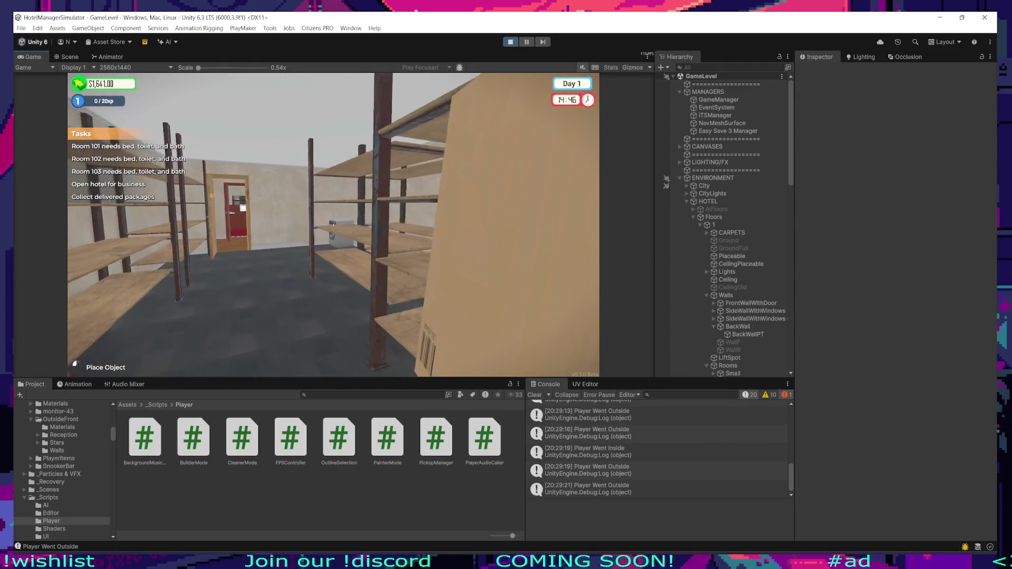
{"action": "left_click", "coordinate": [333, 225]}
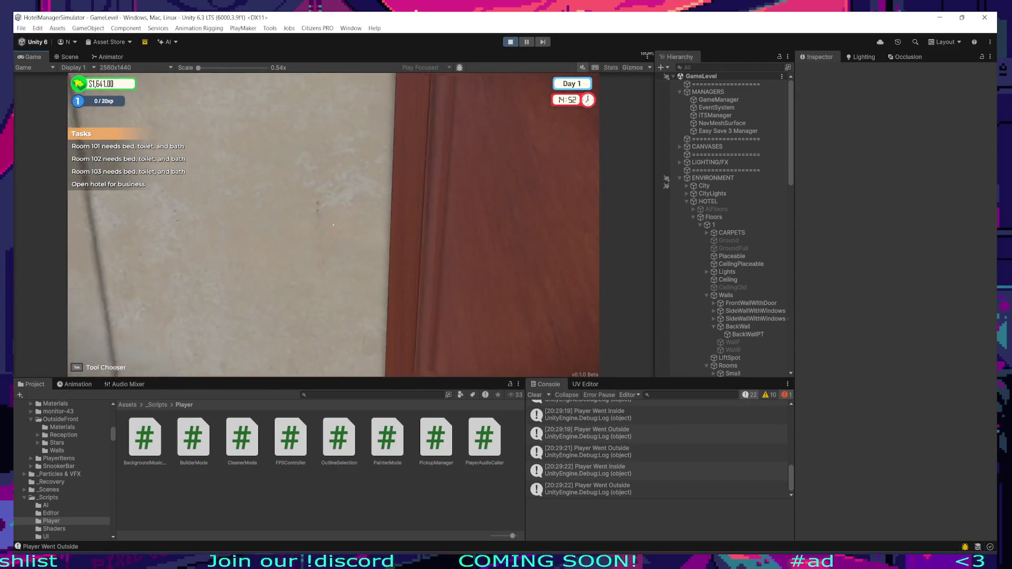
{"action": "key", "text": "w"}
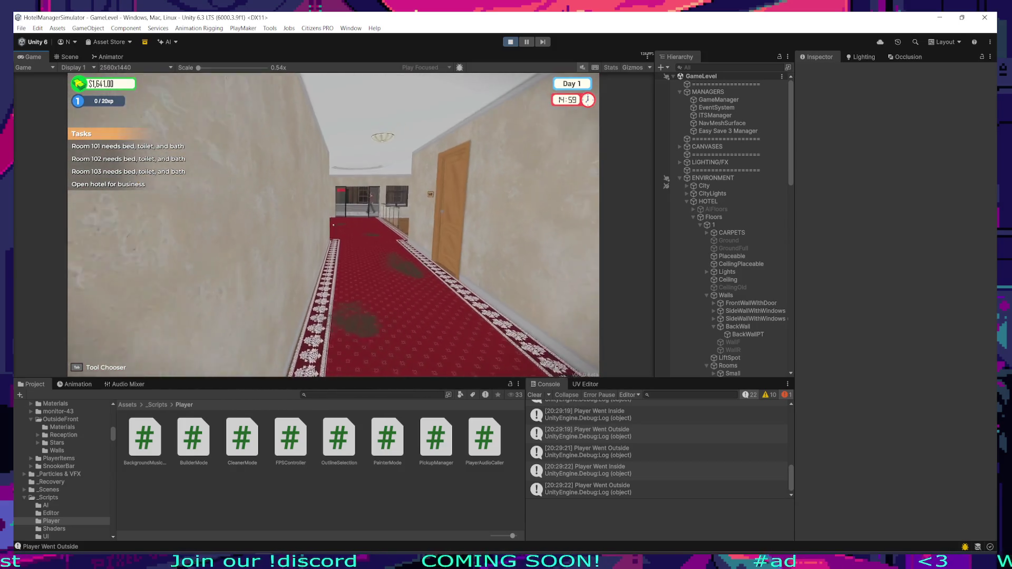
{"action": "key", "text": "Tab"}
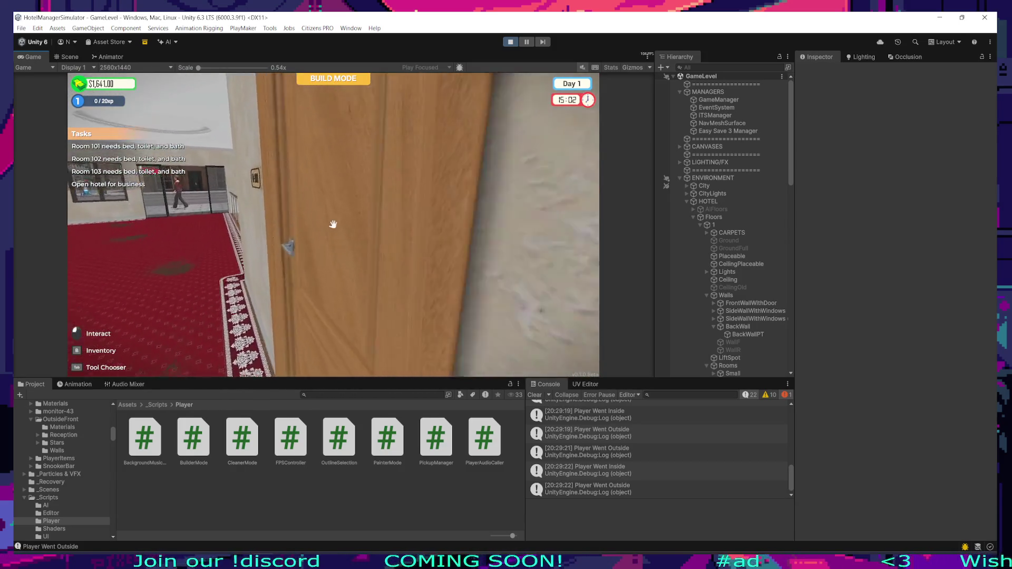
Step: Place a bed in Room 101
{"action": "left_click", "coordinate": [225, 170]}
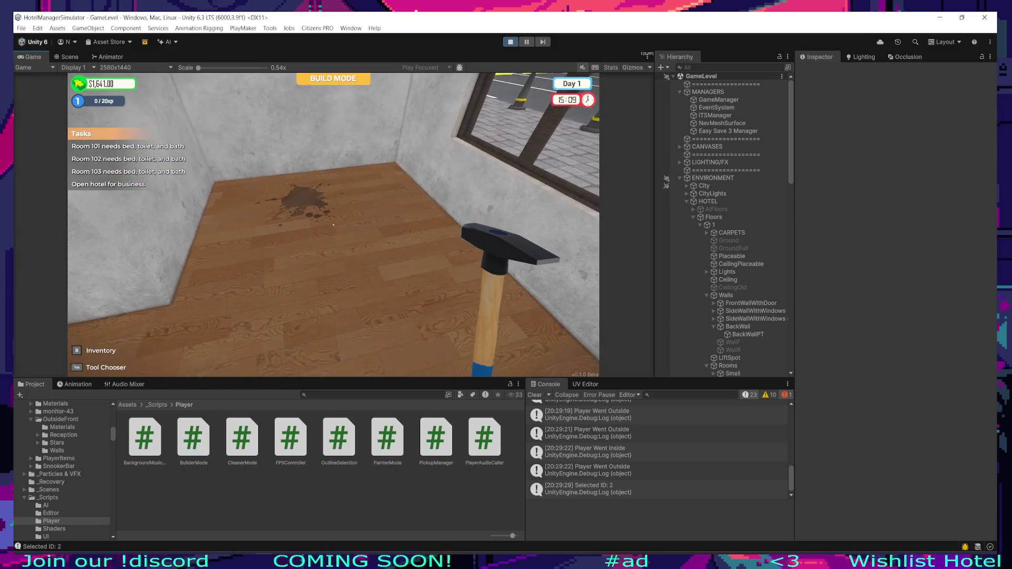
{"action": "left_click", "coordinate": [333, 225]}
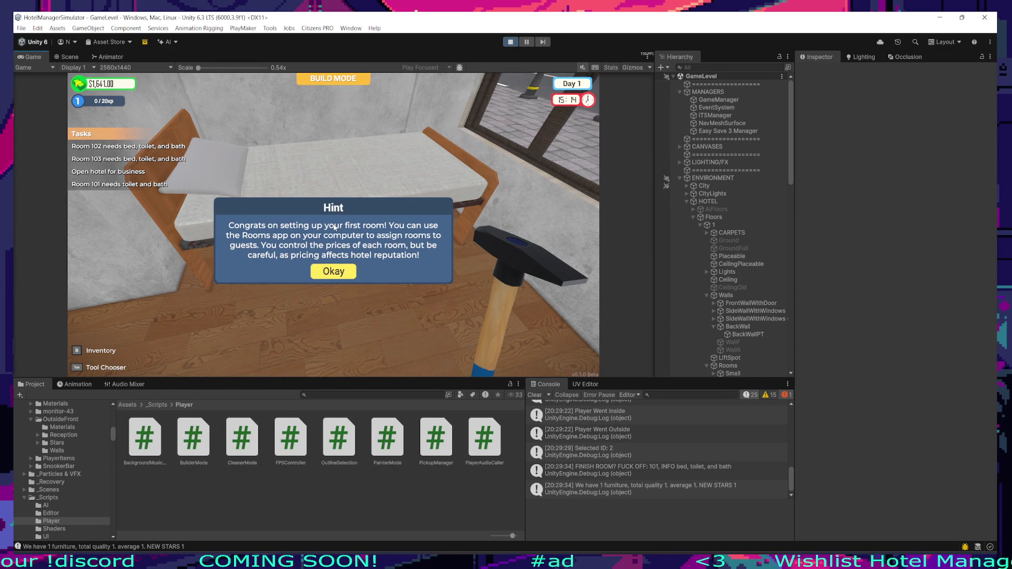
{"action": "key", "text": "super"}
Step: Open the FINISH ROOM log's source in CanvasManager.cs, then return to the game
{"action": "left_click", "coordinate": [614, 472]}
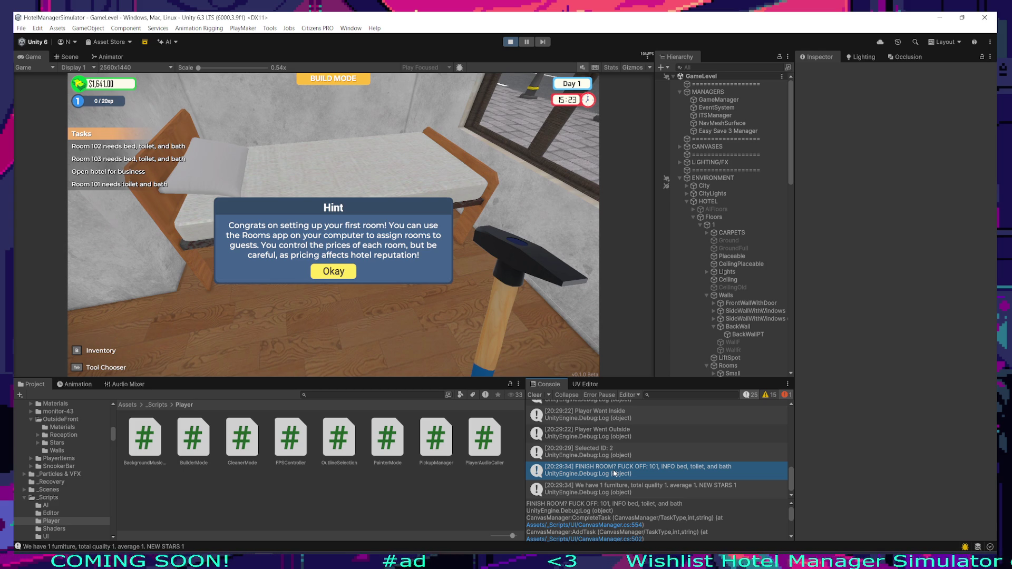
{"action": "double_click", "coordinate": [604, 464]}
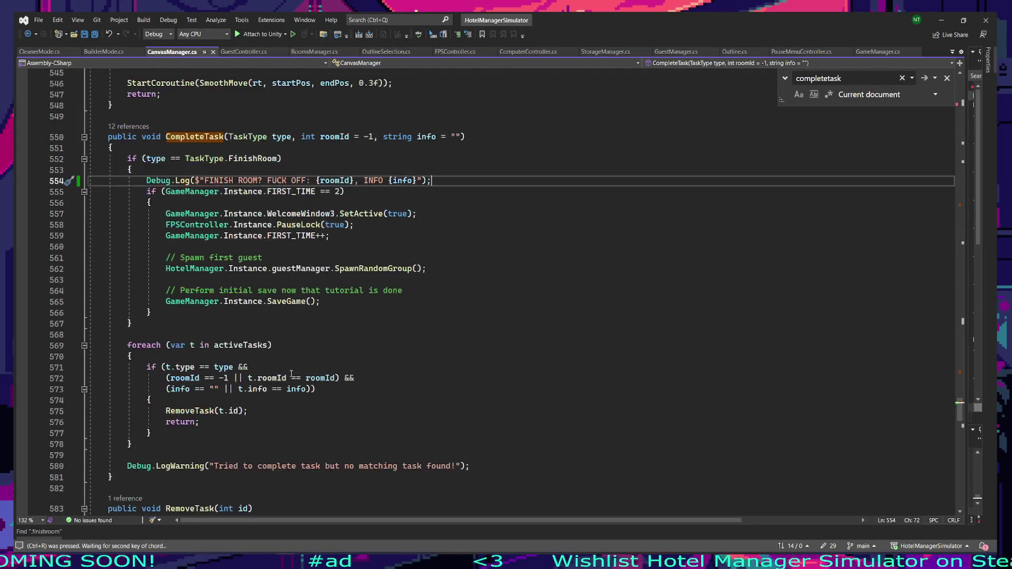
{"action": "scroll", "coordinate": [339, 306], "scroll_direction": "down", "scroll_amount": 2}
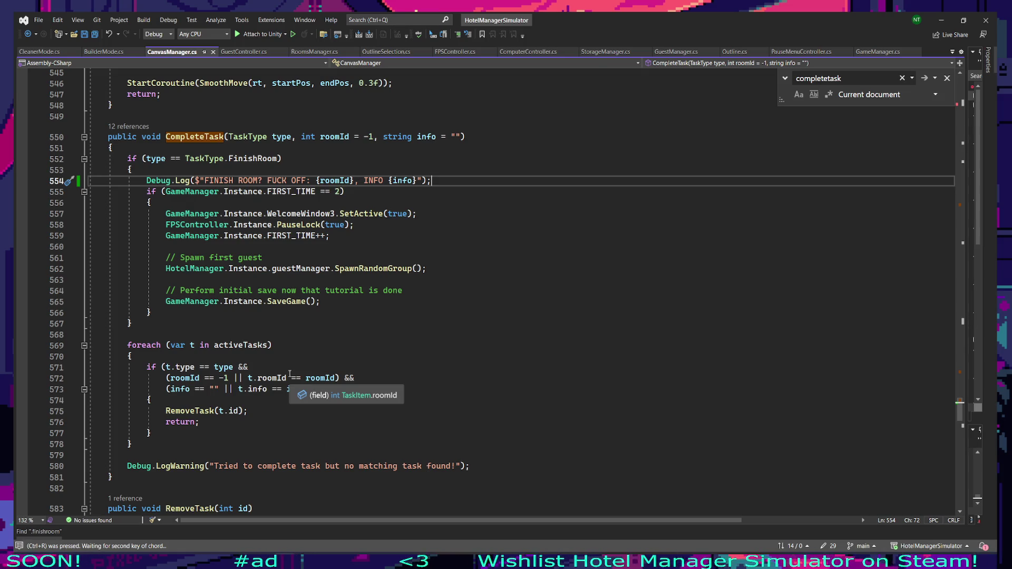
{"action": "key", "text": "alt+Tab"}
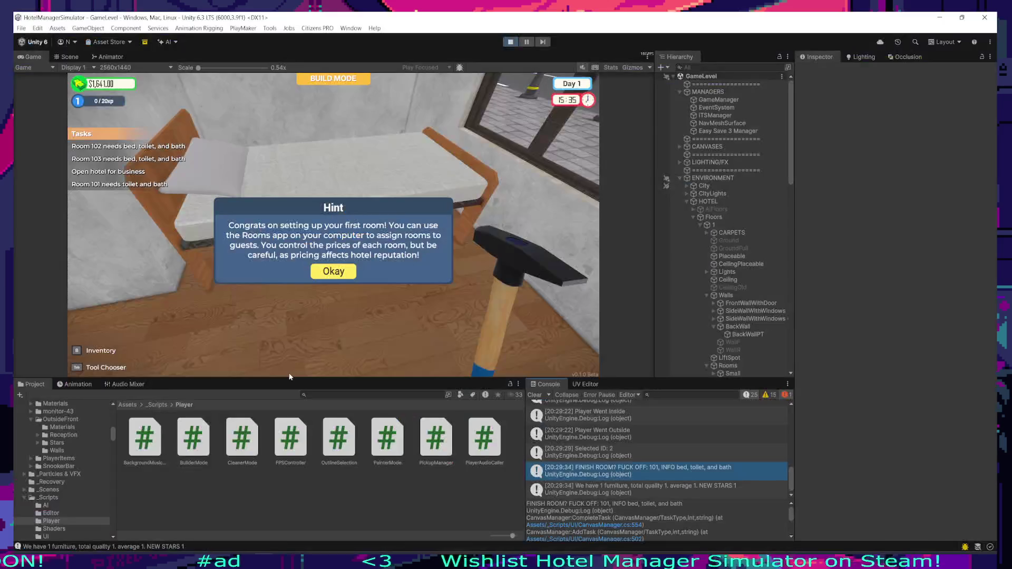
Step: Dismiss the first-room hint and place the shower in Room 101's bathroom
{"action": "left_click", "coordinate": [333, 271]}
{"action": "key", "text": "Tab"}
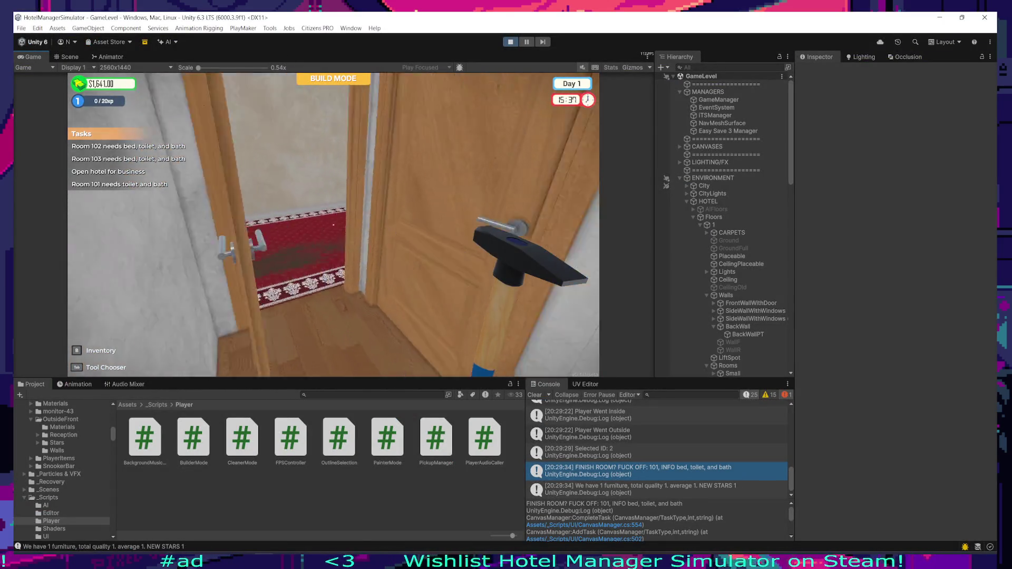
{"action": "left_click", "coordinate": [333, 225]}
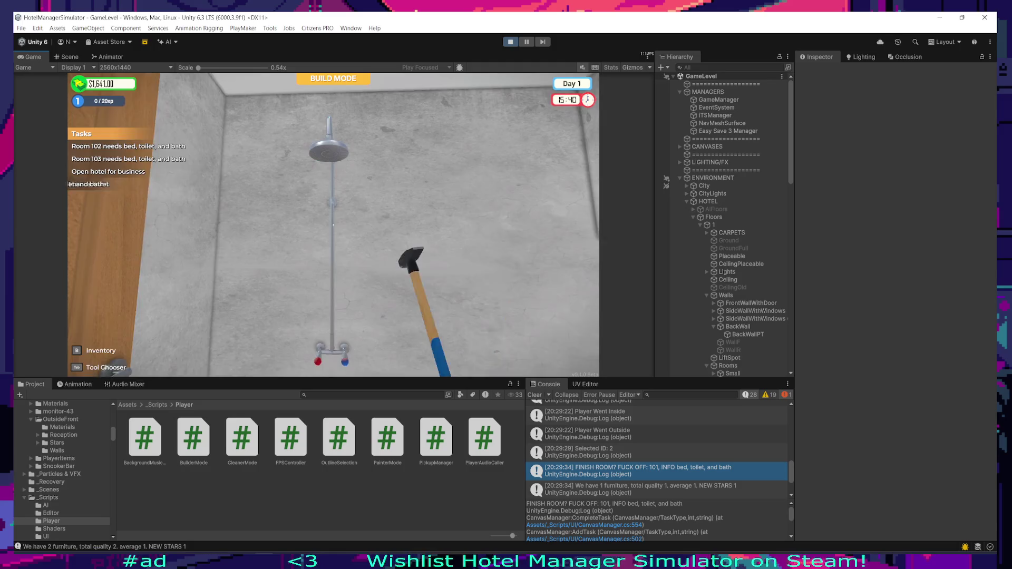
{"action": "key", "text": "super"}
{"action": "left_click", "coordinate": [536, 290]}
Step: Place a Basic Toilet in the bathroom
{"action": "key", "text": "b"}
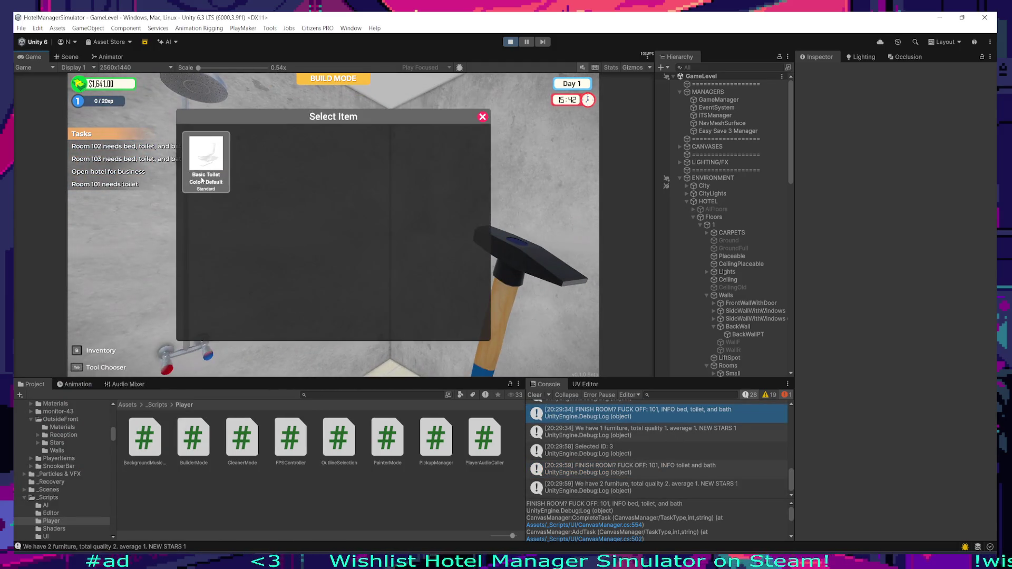
{"action": "left_click", "coordinate": [204, 158]}
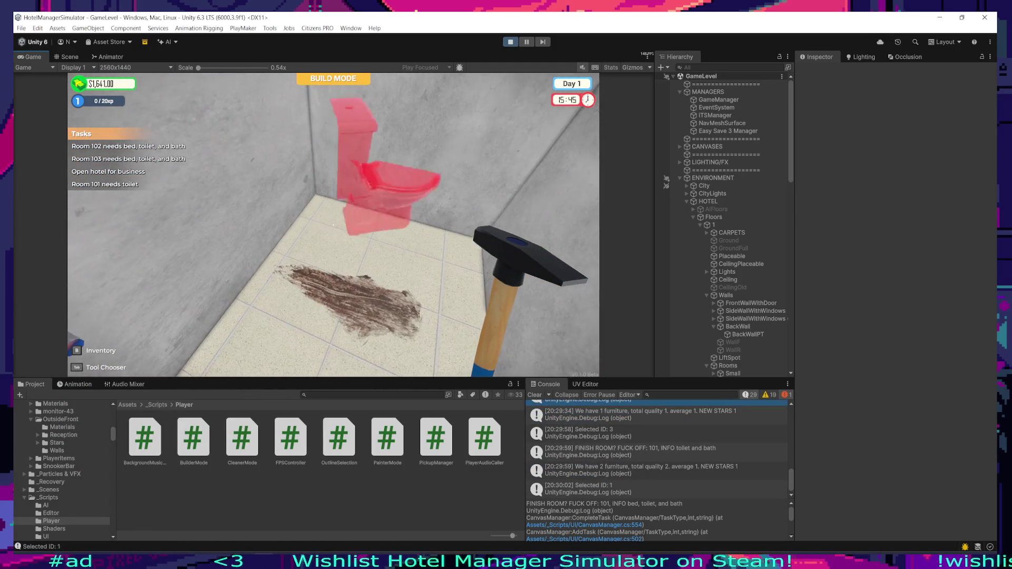
{"action": "left_click", "coordinate": [333, 225]}
{"action": "key", "text": "super"}
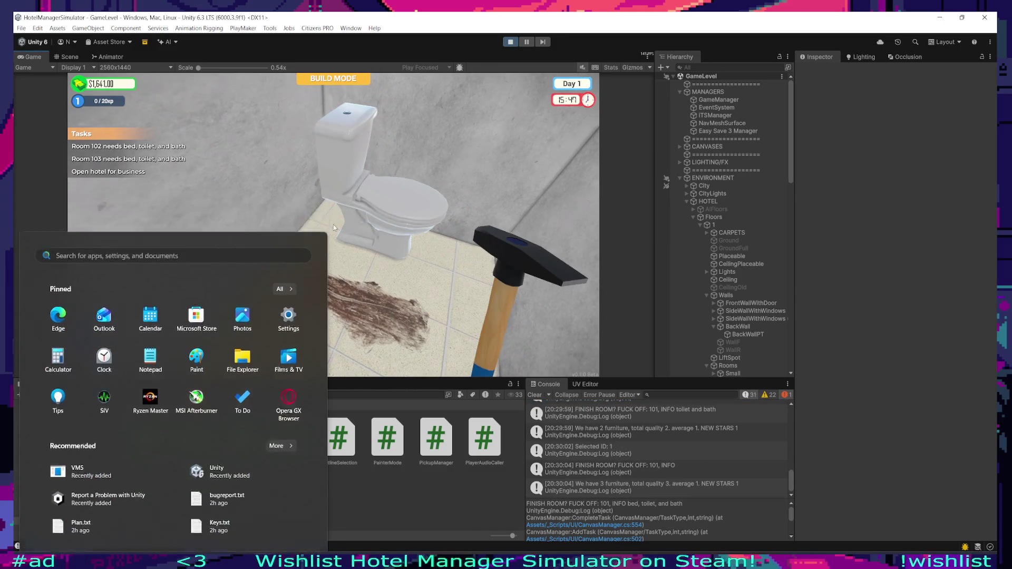
{"action": "key", "text": "super"}
{"action": "key", "text": "super"}
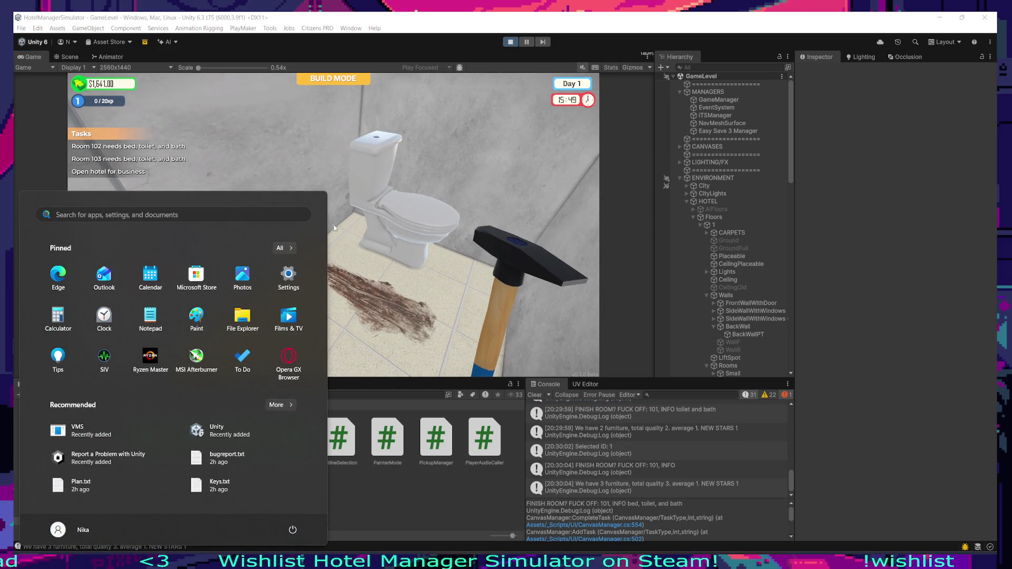
Step: Stop the game and go to the task code line in Visual Studio
{"action": "left_click", "coordinate": [511, 42]}
{"action": "key", "text": "alt+Tab"}
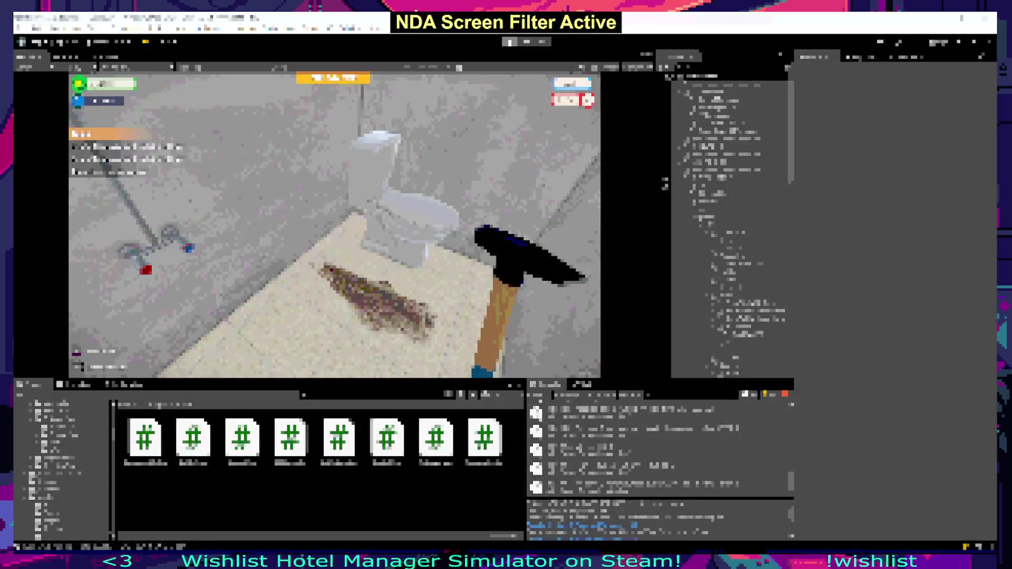
{"action": "left_click", "coordinate": [70, 181]}
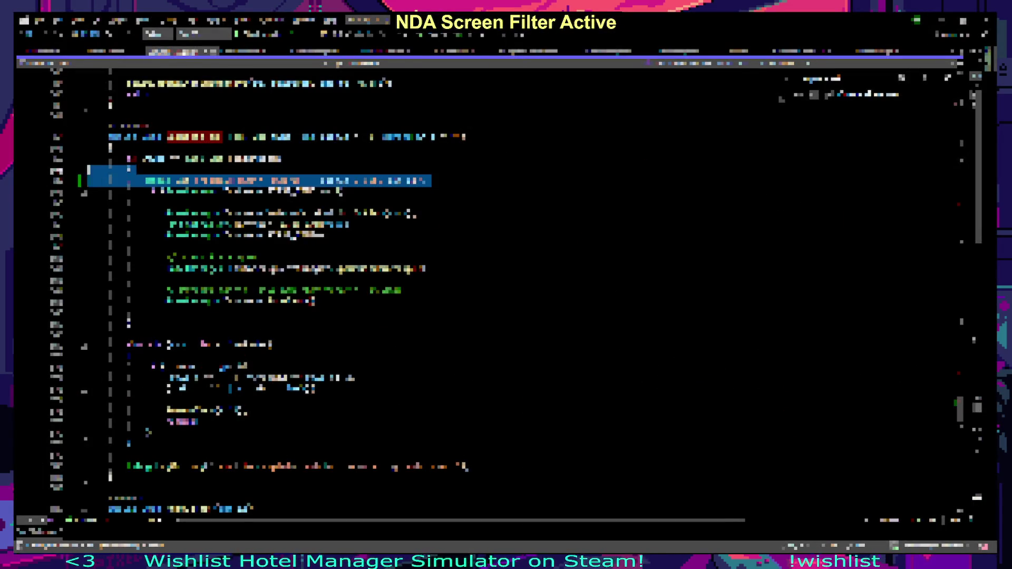
{"action": "left_click", "coordinate": [128, 158]}
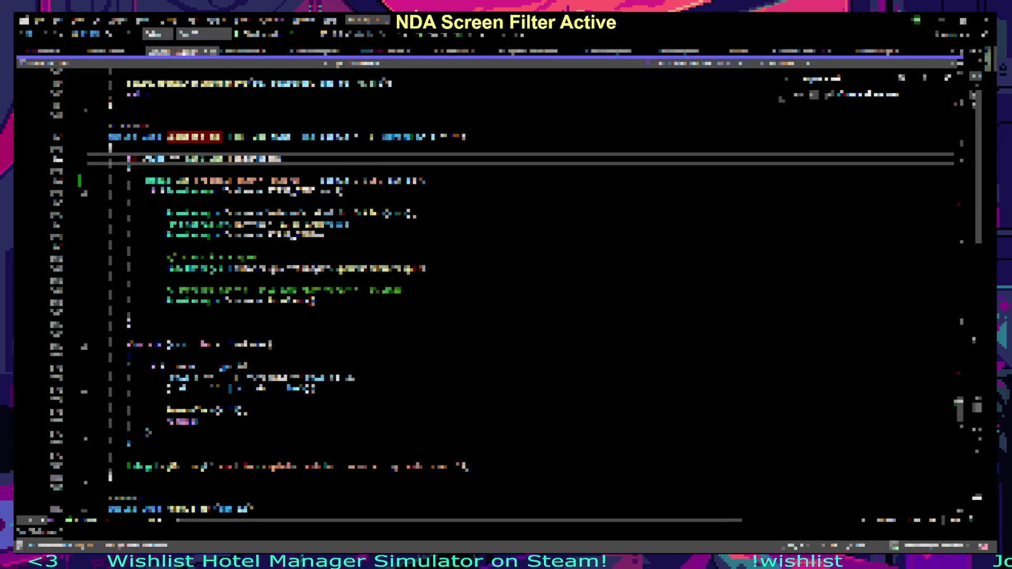
Step: Append .GetComponent<Text>() to the task-completion line, fixing the mistyped ending
{"action": "type", "text": ".GetComponent<Text>();"}
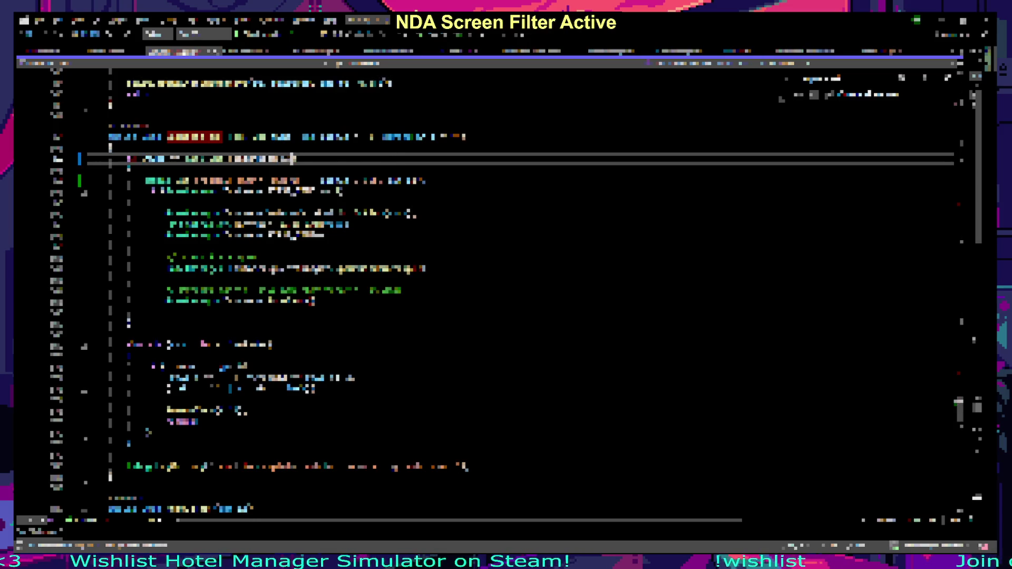
{"action": "key", "text": "ctrl+BackSpace"}
{"action": "key", "text": "ctrl+BackSpace"}
{"action": "type", "text": "Text>();"}
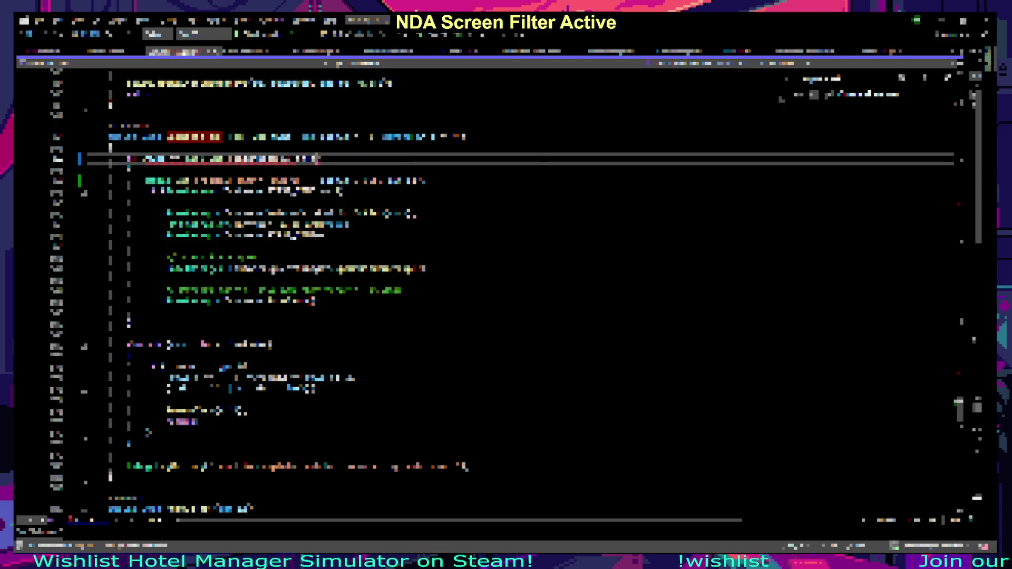
{"action": "key", "text": "ctrl+period"}
{"action": "key", "text": "Return"}
Step: Save the script and switch back to Unity
{"action": "key", "text": "ctrl+s"}
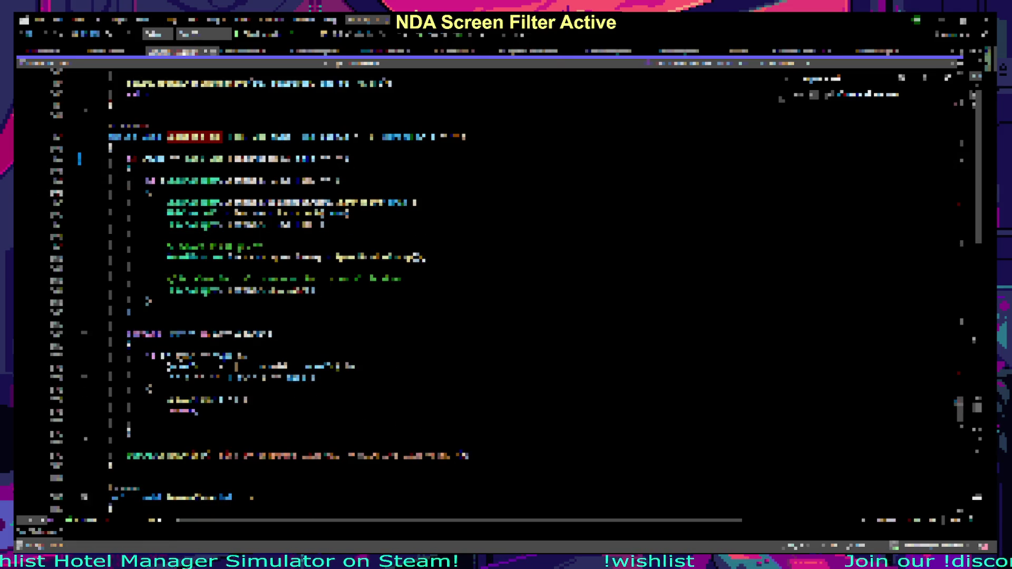
{"action": "key", "text": "alt+Tab"}
{"action": "key", "text": "alt+Tab"}
{"action": "left_click", "coordinate": [380, 290]}
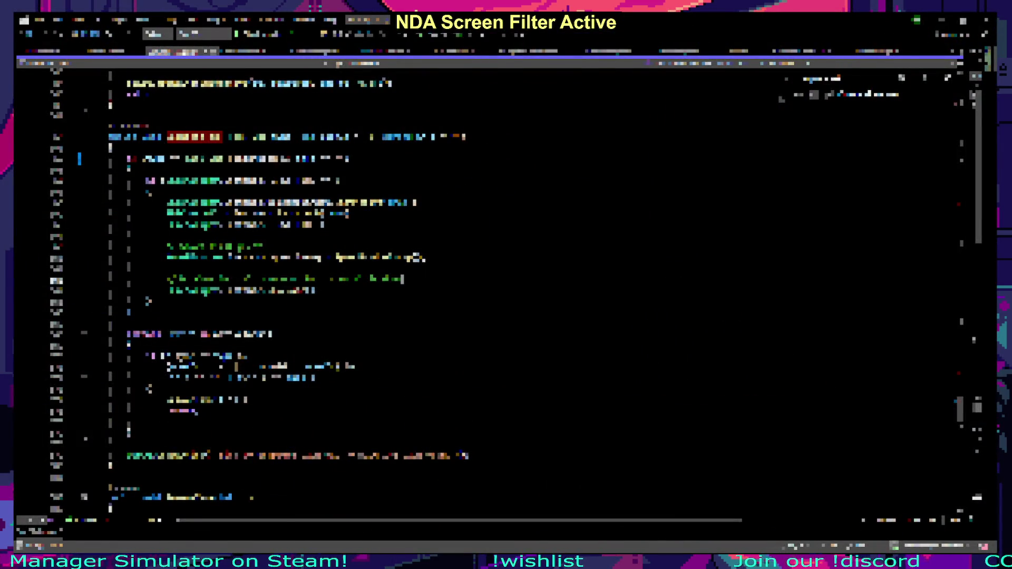
{"action": "key", "text": "alt+Tab"}
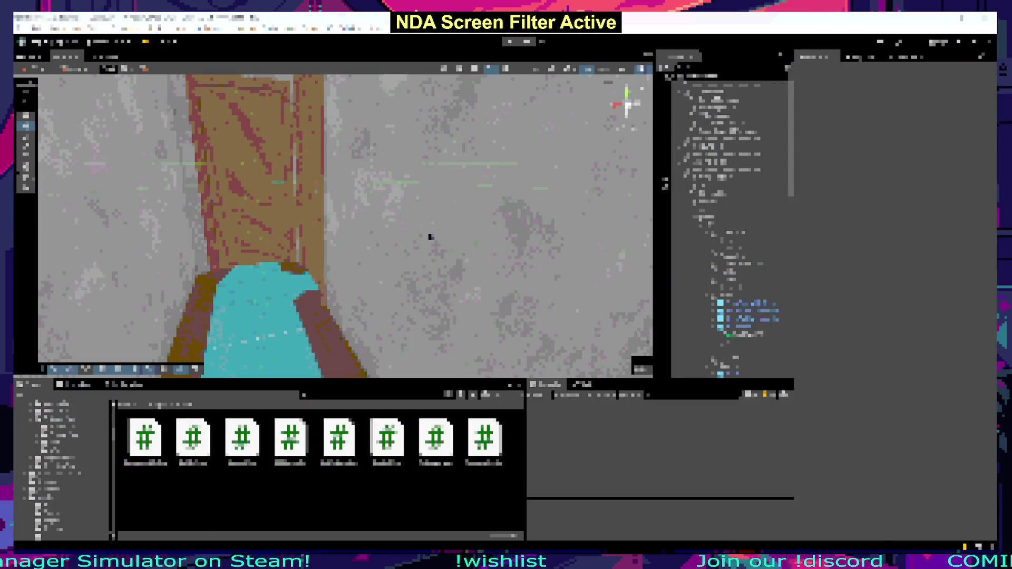
Step: Check the to-do notes, then fly the Scene camera through the doorway into the pool room
{"action": "key", "text": "alt+Tab"}
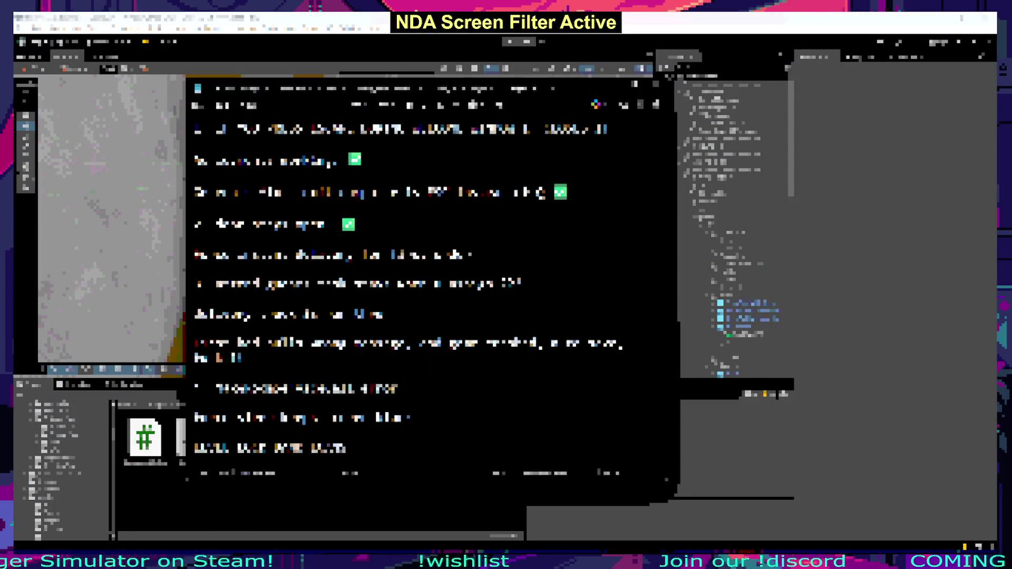
{"action": "double_click", "coordinate": [348, 224]}
{"action": "left_click", "coordinate": [503, 262]}
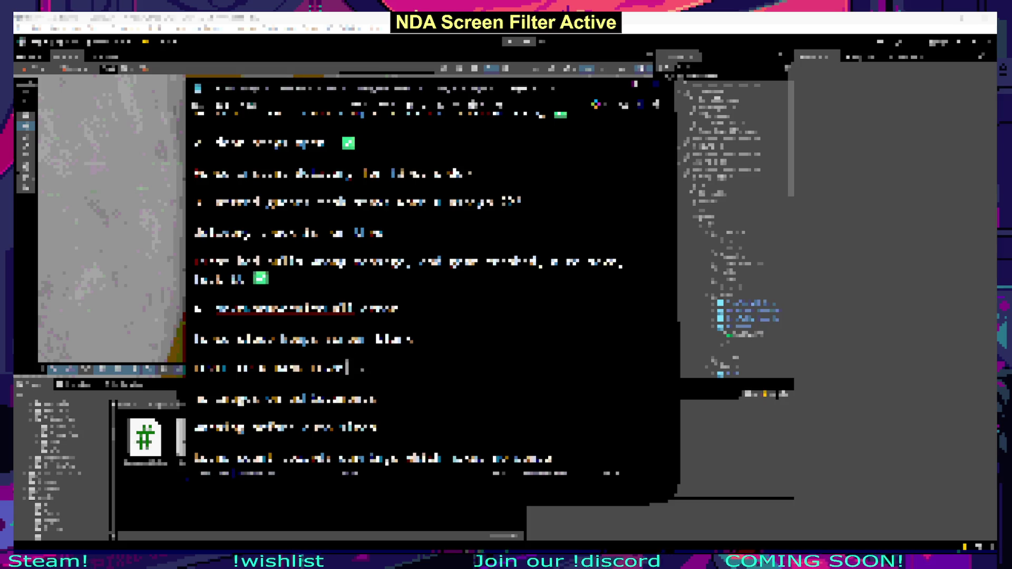
{"action": "left_click", "coordinate": [368, 91]}
{"action": "mouse_move", "coordinate": [368, 91]}
{"action": "left_mouse_down"}
{"action": "mouse_move", "coordinate": [324, 126]}
{"action": "mouse_move", "coordinate": [396, 124]}
{"action": "left_mouse_up"}
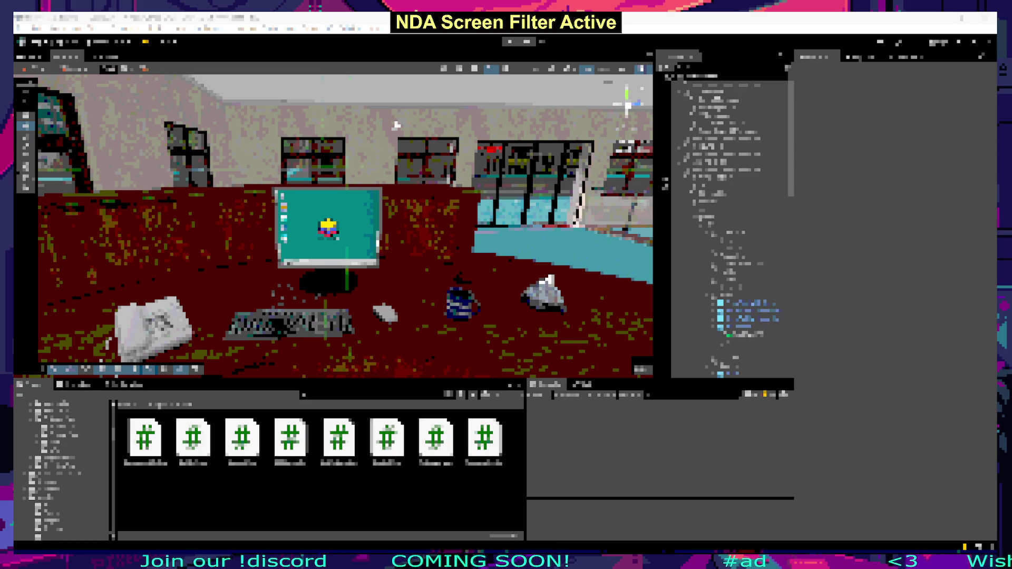
Step: Frame the Scene view on the desk monitor showing its Floors desktop
{"action": "left_click", "coordinate": [395, 125]}
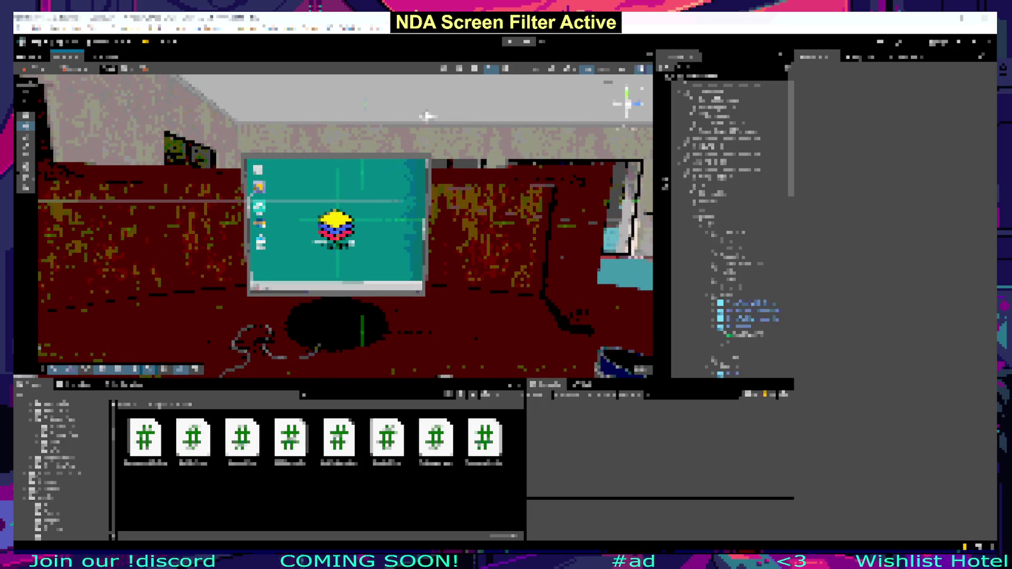
{"action": "scroll", "coordinate": [430, 112], "scroll_direction": "up", "scroll_amount": 3}
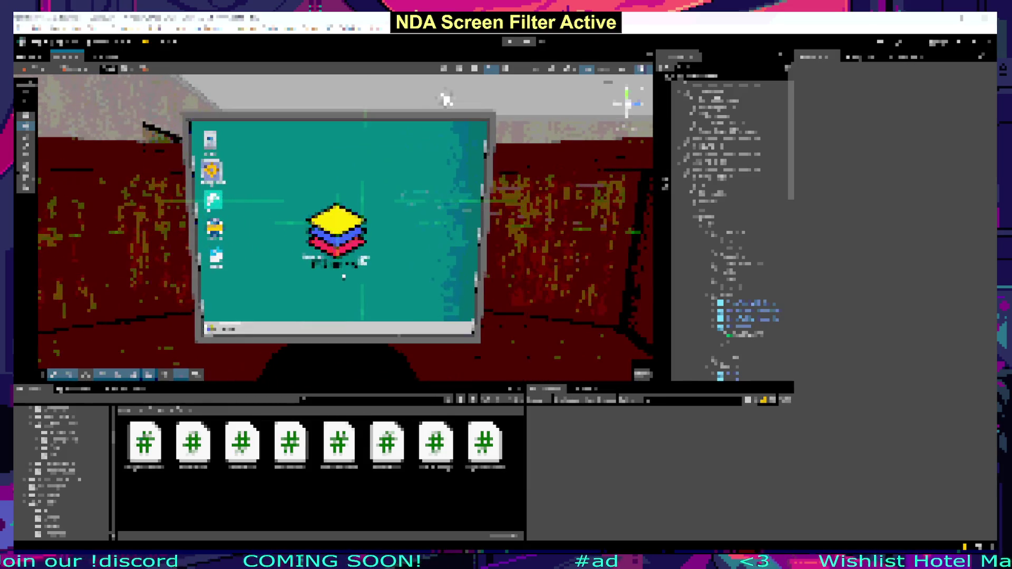
{"action": "scroll", "coordinate": [441, 106], "scroll_direction": "down", "scroll_amount": 4}
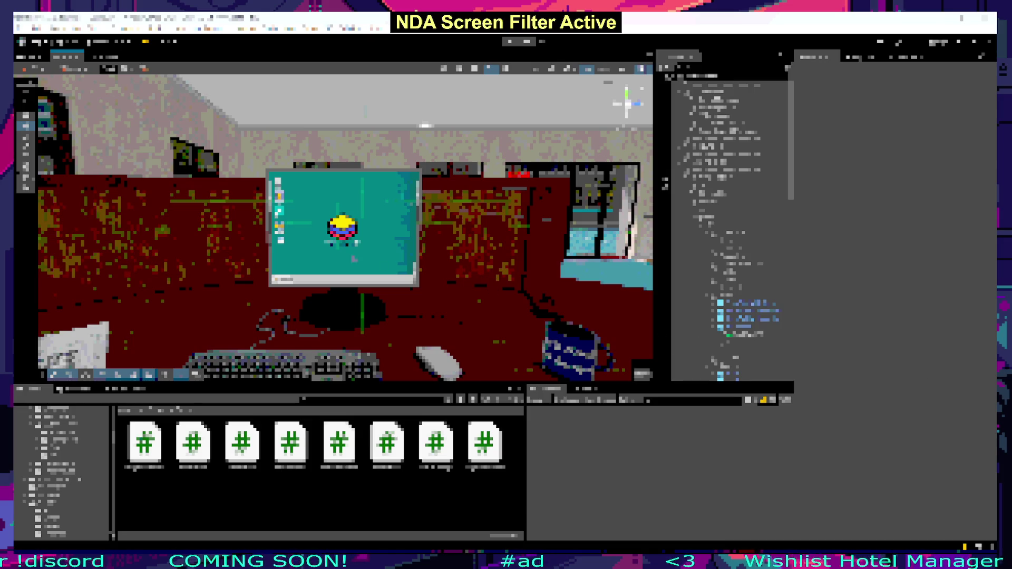
{"action": "scroll", "coordinate": [426, 126], "scroll_direction": "down", "scroll_amount": 1}
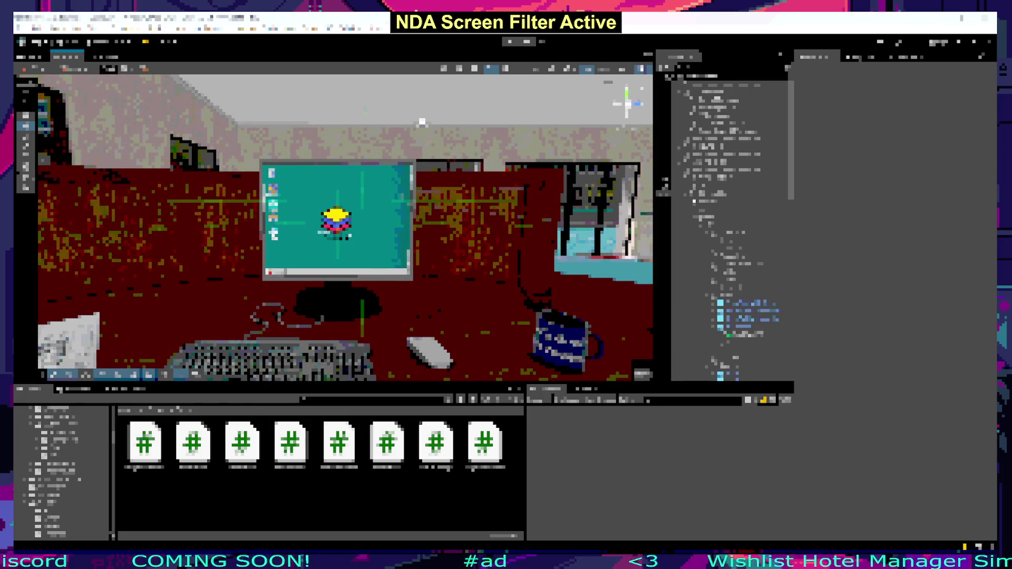
{"action": "left_click", "coordinate": [681, 181]}
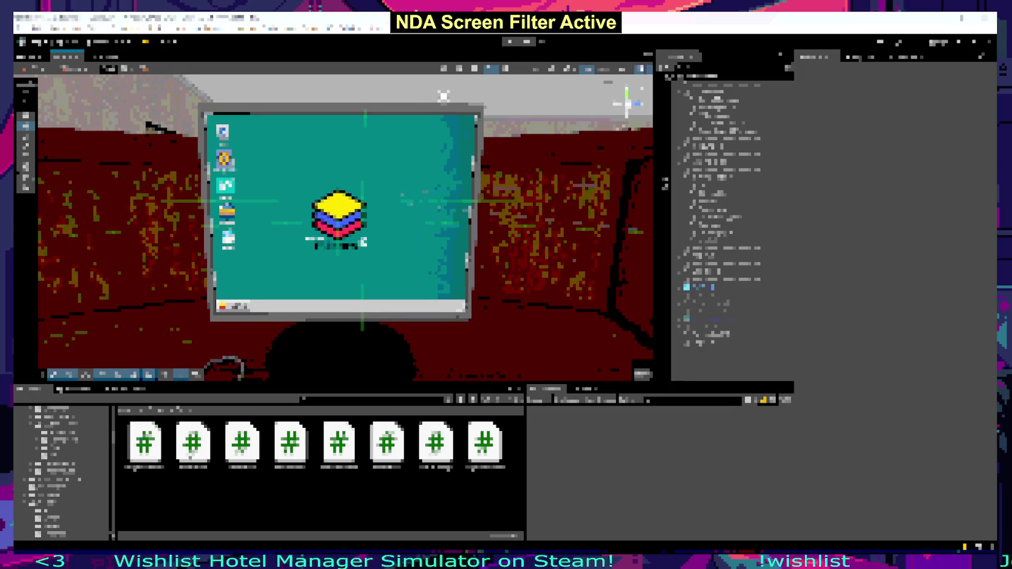
{"action": "key", "text": "alt+Tab"}
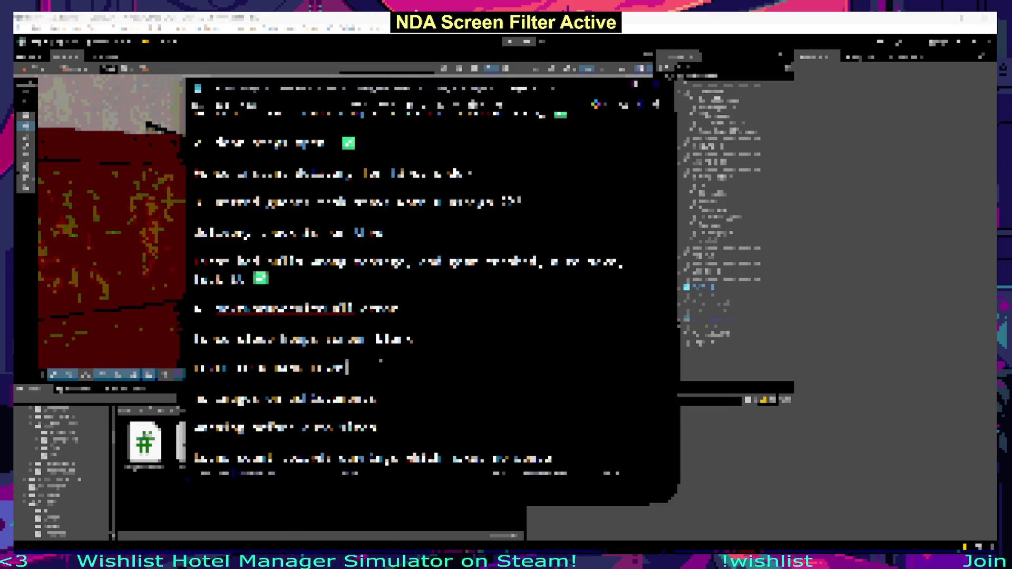
Step: Enable the monitor's browser and bank loan page objects to show the four loan cards
{"action": "key", "text": "alt+Tab"}
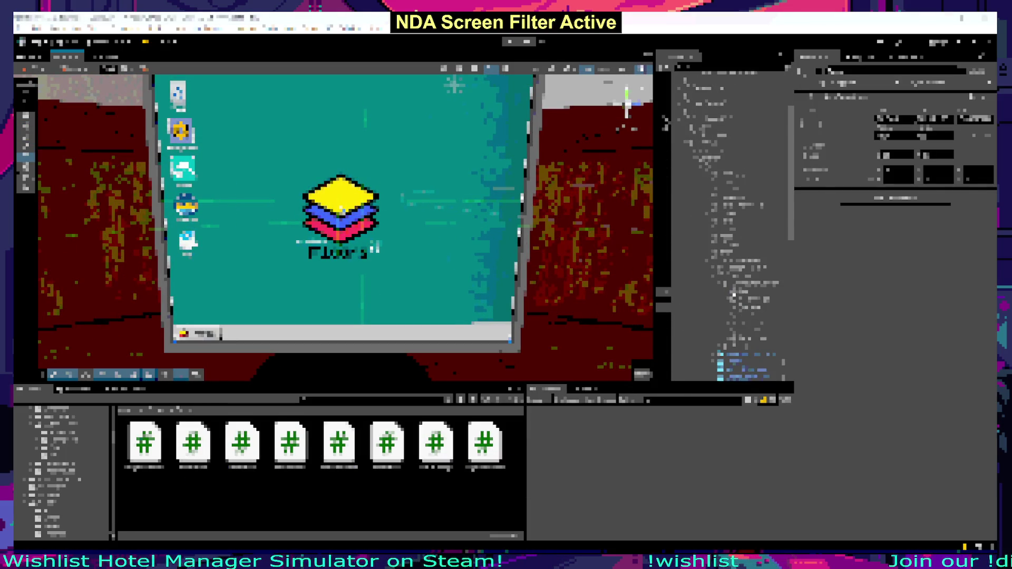
{"action": "left_click", "coordinate": [743, 310]}
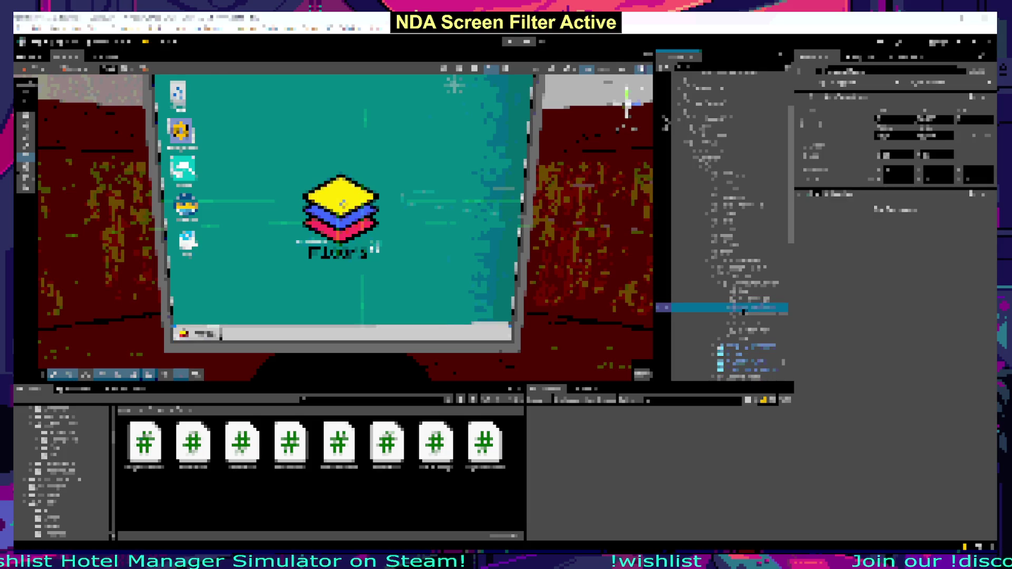
{"action": "left_click", "coordinate": [756, 355]}
{"action": "left_click", "coordinate": [756, 362]}
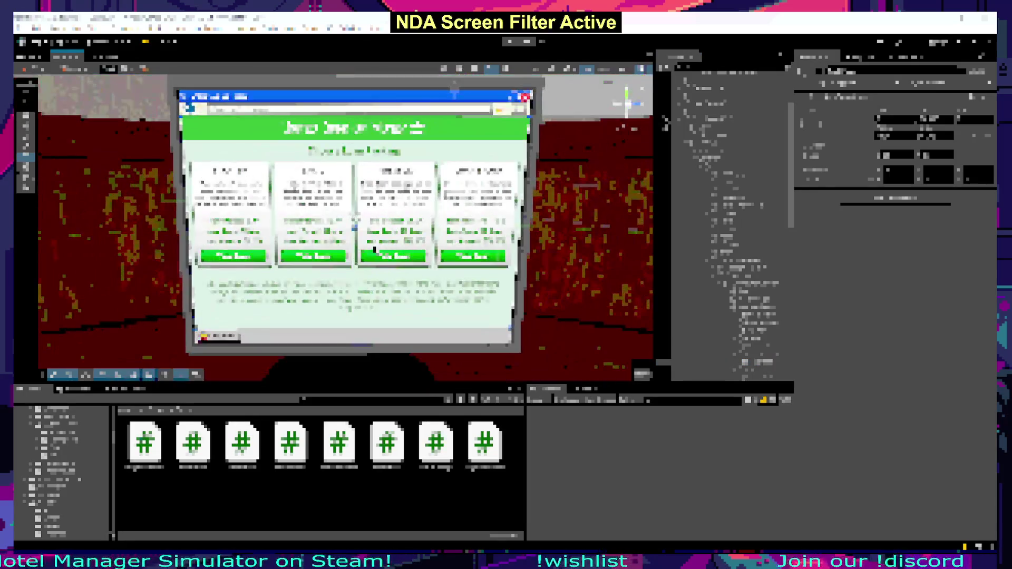
Step: Select the second loan card and inspect its child objects in the Hierarchy
{"action": "left_click", "coordinate": [314, 256]}
{"action": "left_click", "coordinate": [329, 184]}
{"action": "scroll", "coordinate": [393, 253], "scroll_direction": "down", "scroll_amount": 2}
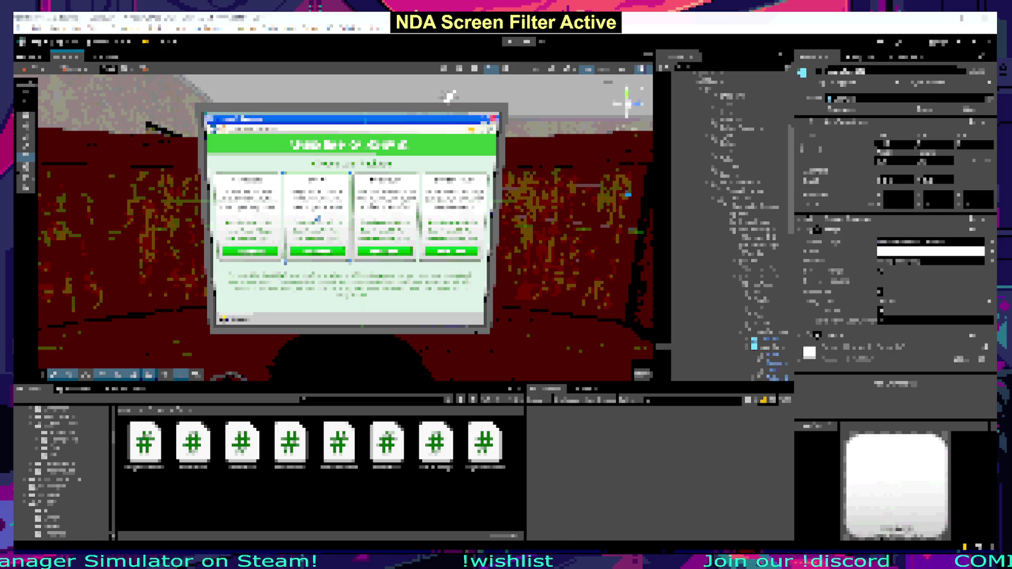
{"action": "left_click_drag", "start_coordinate": [659, 222], "coordinate": [635, 221]}
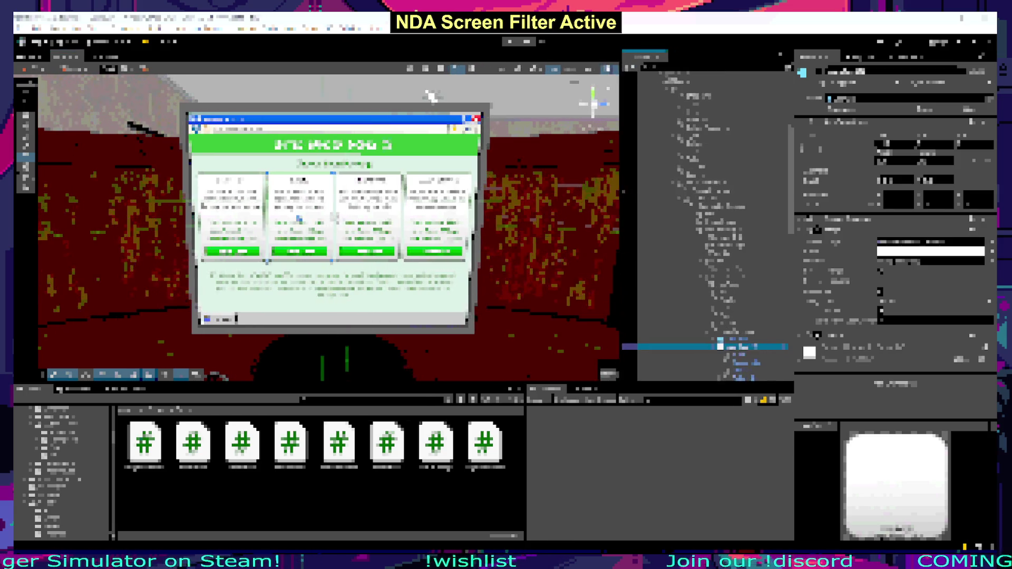
{"action": "scroll", "coordinate": [717, 237], "scroll_direction": "down", "scroll_amount": 5}
{"action": "left_click", "coordinate": [731, 201]}
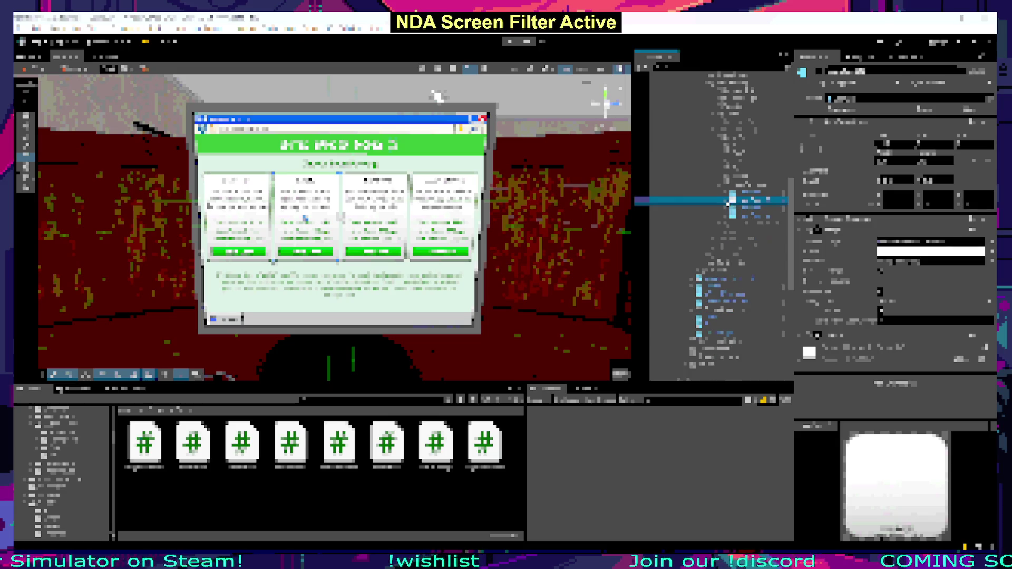
{"action": "left_click", "coordinate": [730, 200]}
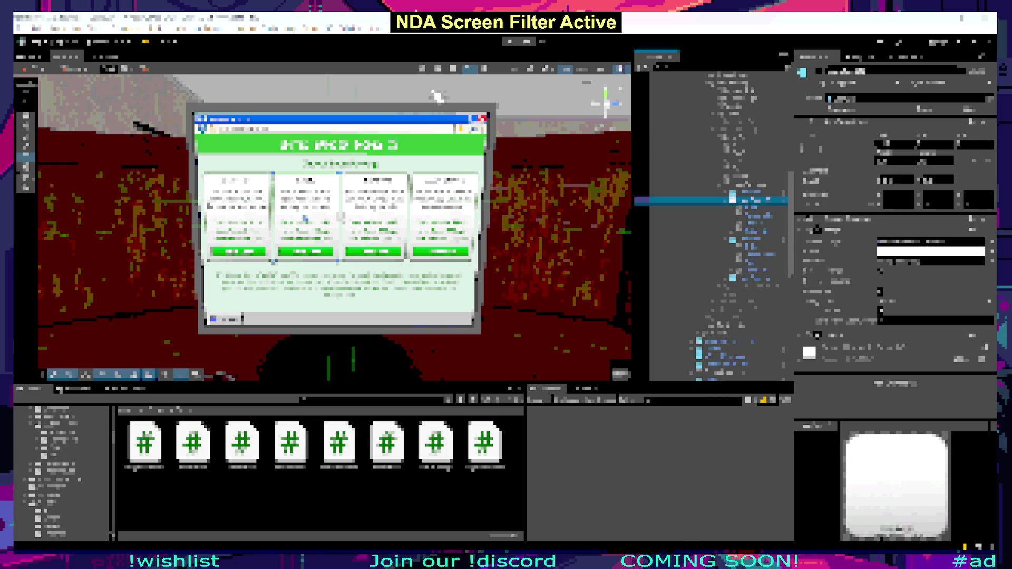
Step: Select the object above the second card and dismiss its context menu unused
{"action": "left_click", "coordinate": [736, 193]}
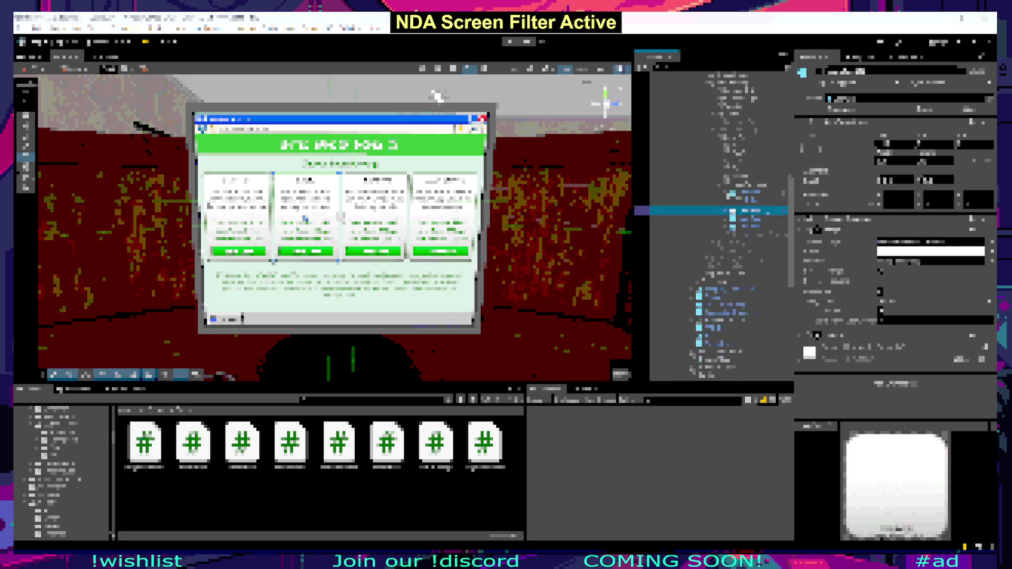
{"action": "right_click", "coordinate": [733, 195]}
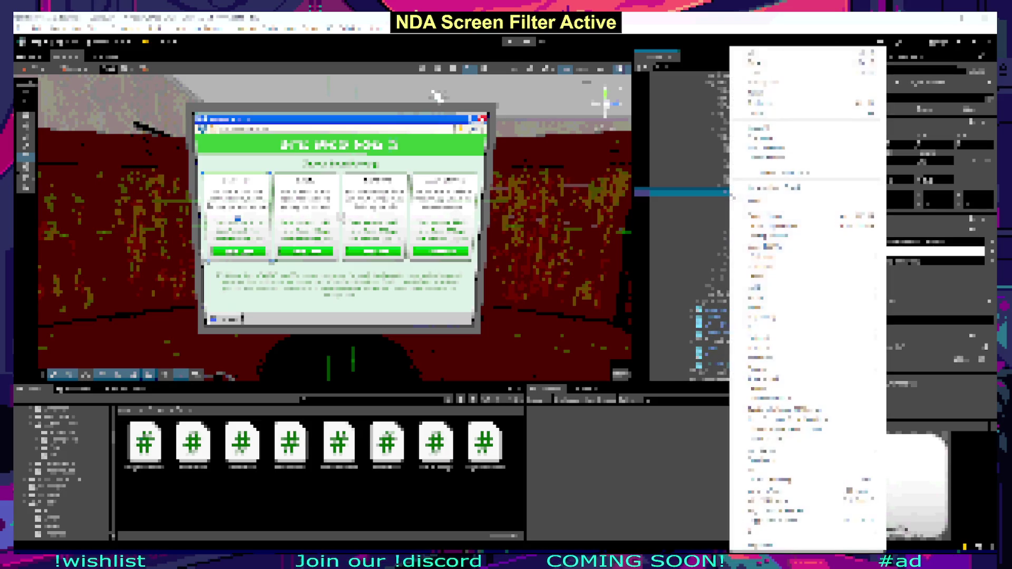
{"action": "right_click", "coordinate": [735, 196]}
{"action": "right_click", "coordinate": [769, 194]}
{"action": "right_click", "coordinate": [769, 194]}
{"action": "right_click", "coordinate": [769, 194]}
{"action": "left_click", "coordinate": [748, 196]}
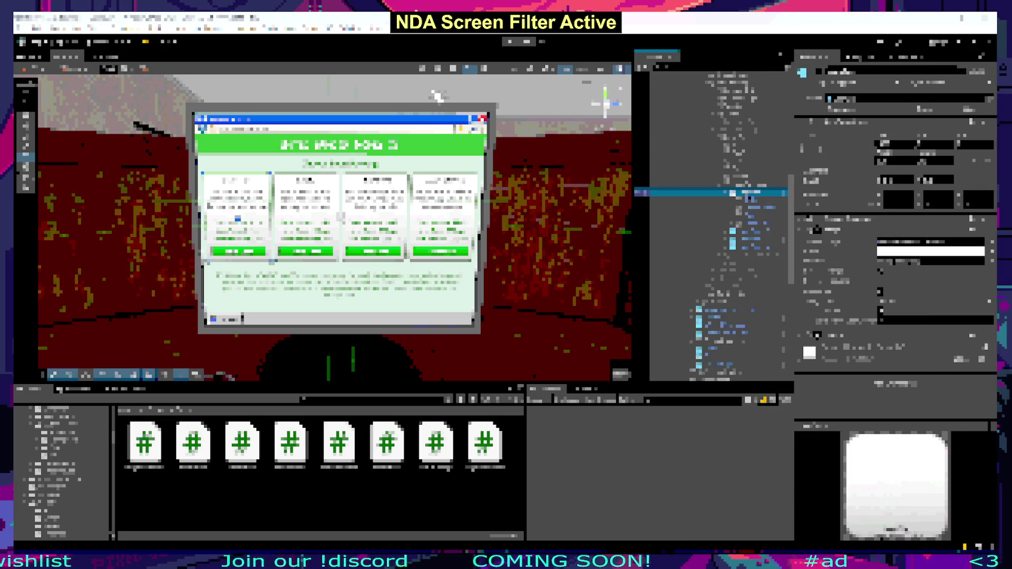
Step: Frame the extra small card object in the Scene, then reframe the bank page
{"action": "left_click", "coordinate": [757, 233]}
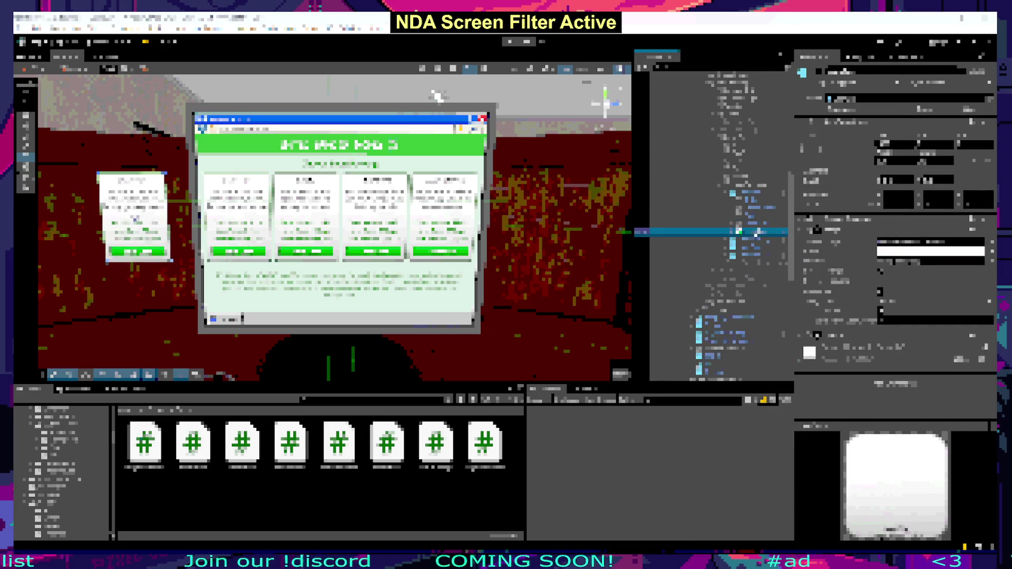
{"action": "key", "text": "f"}
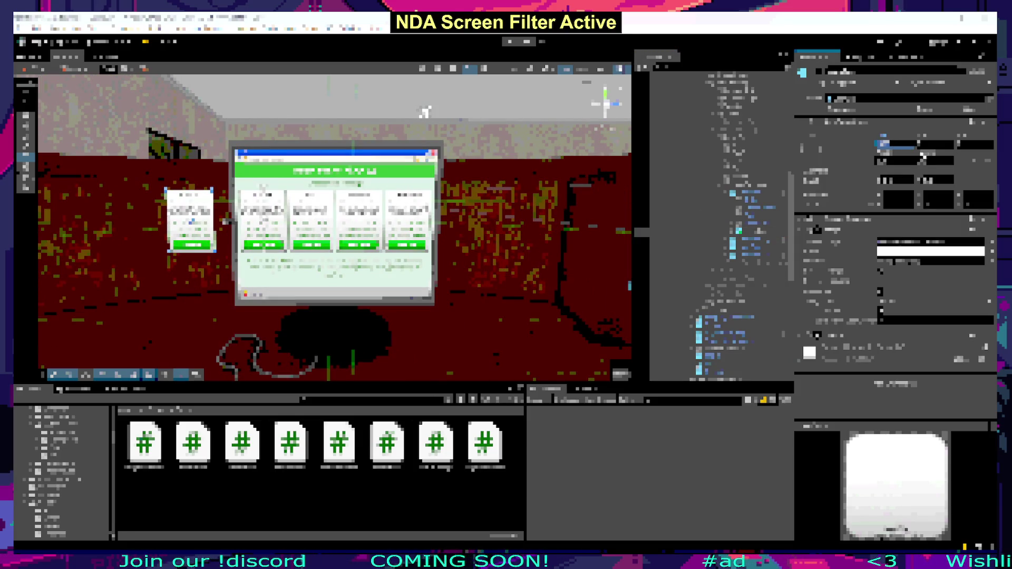
{"action": "left_click", "coordinate": [262, 186]}
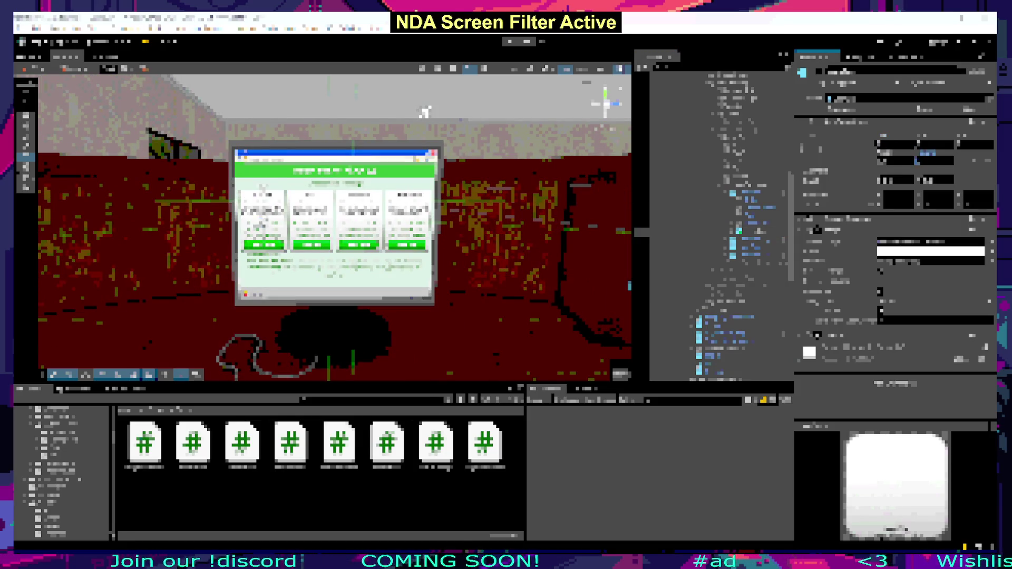
{"action": "key", "text": "f"}
Step: Select the first loan card's image element and show the folder of white UI sprites
{"action": "left_click", "coordinate": [393, 239]}
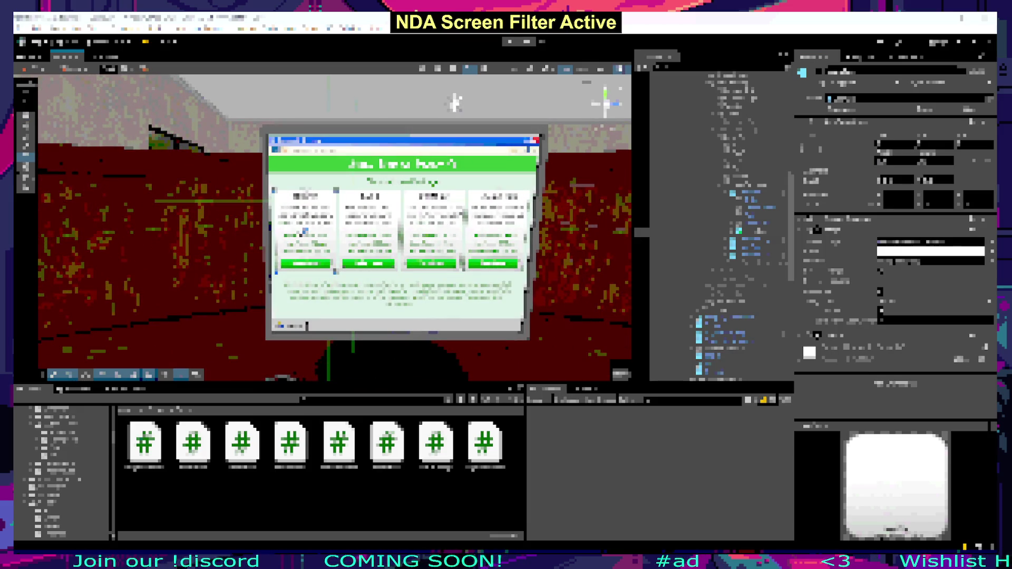
{"action": "scroll", "coordinate": [321, 222], "scroll_direction": "up", "scroll_amount": 2}
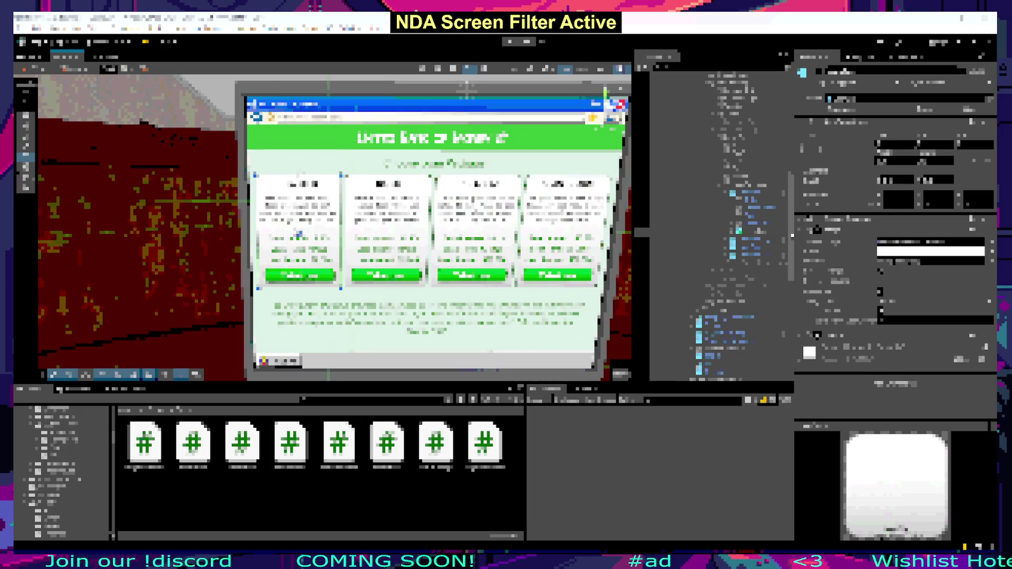
{"action": "left_click", "coordinate": [737, 232]}
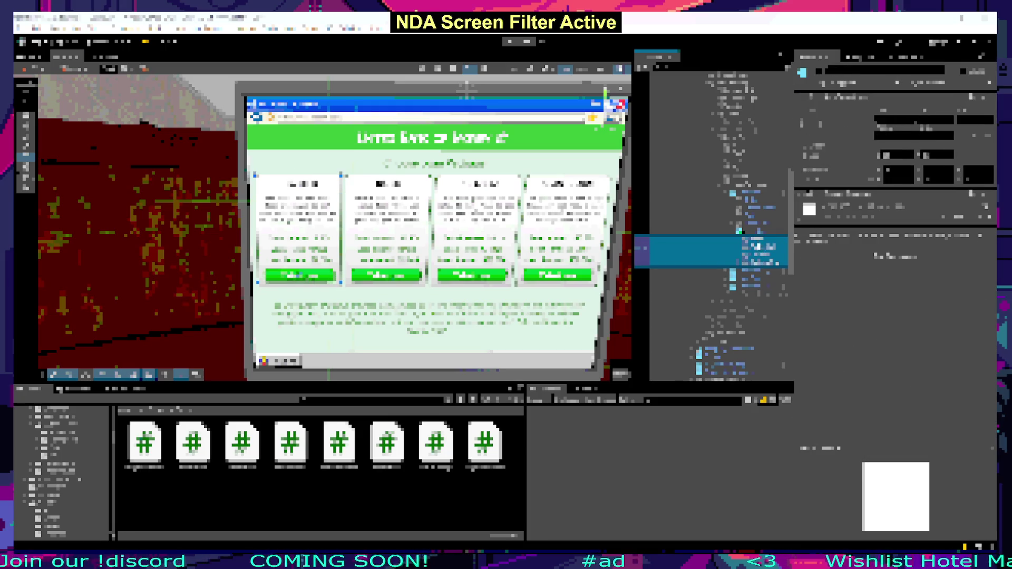
{"action": "left_click", "coordinate": [738, 231]}
{"action": "right_click", "coordinate": [739, 231]}
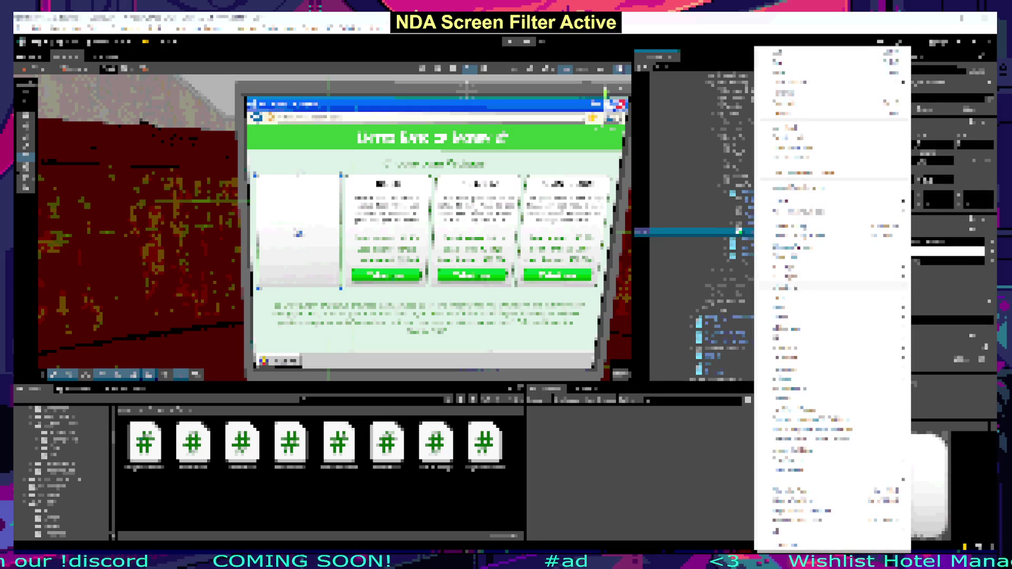
{"action": "mouse_move", "coordinate": [788, 277]}
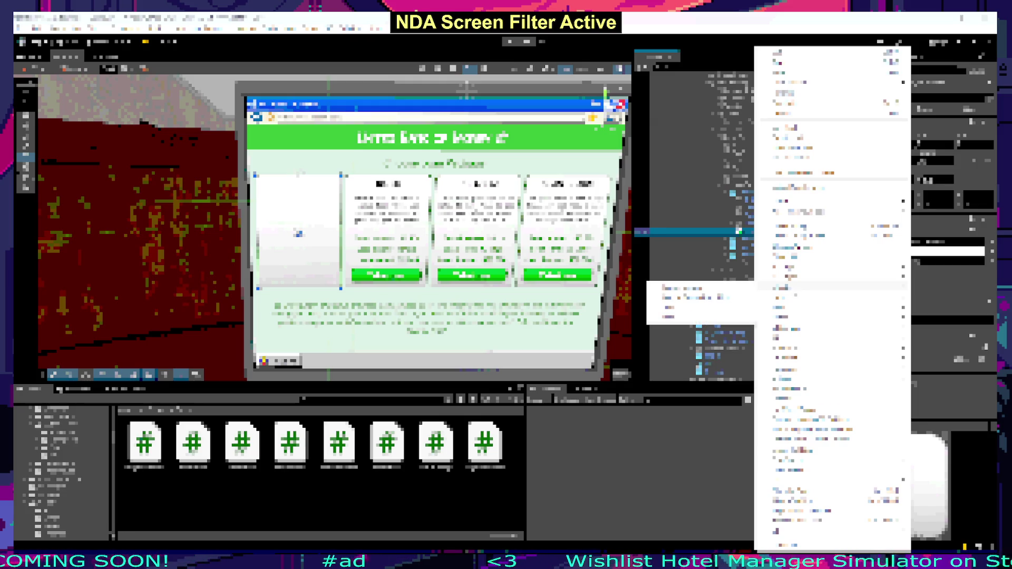
{"action": "left_click", "coordinate": [680, 288]}
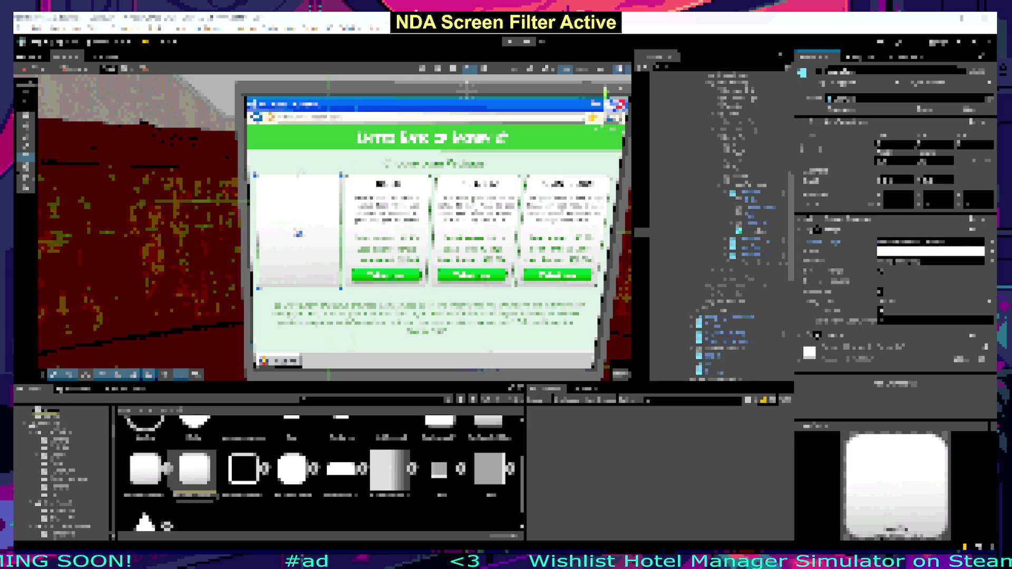
Step: Try a translucent black colour on the card's image in the colour picker
{"action": "left_click", "coordinate": [961, 251]}
{"action": "left_click", "coordinate": [948, 345]}
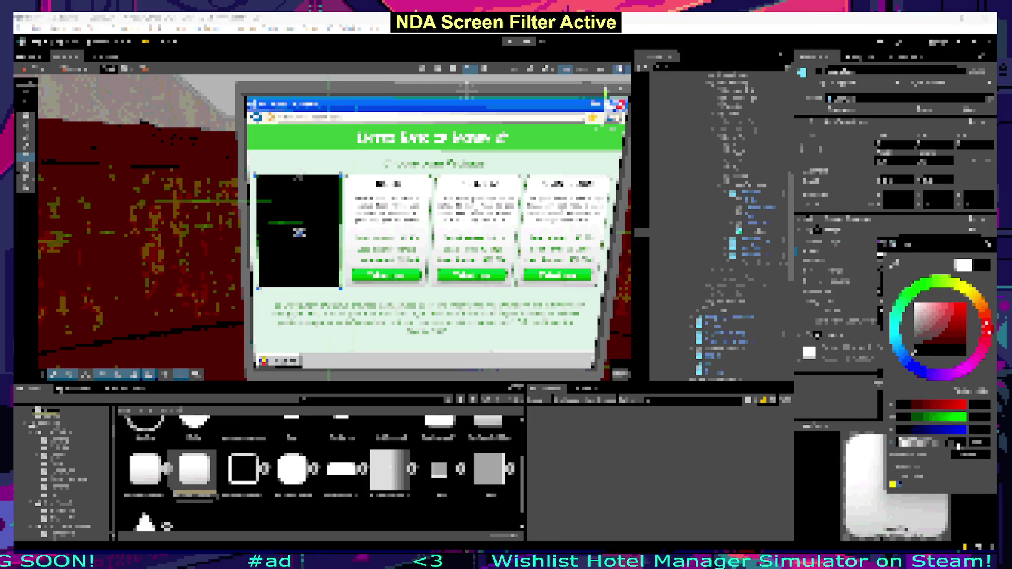
{"action": "left_click", "coordinate": [960, 447]}
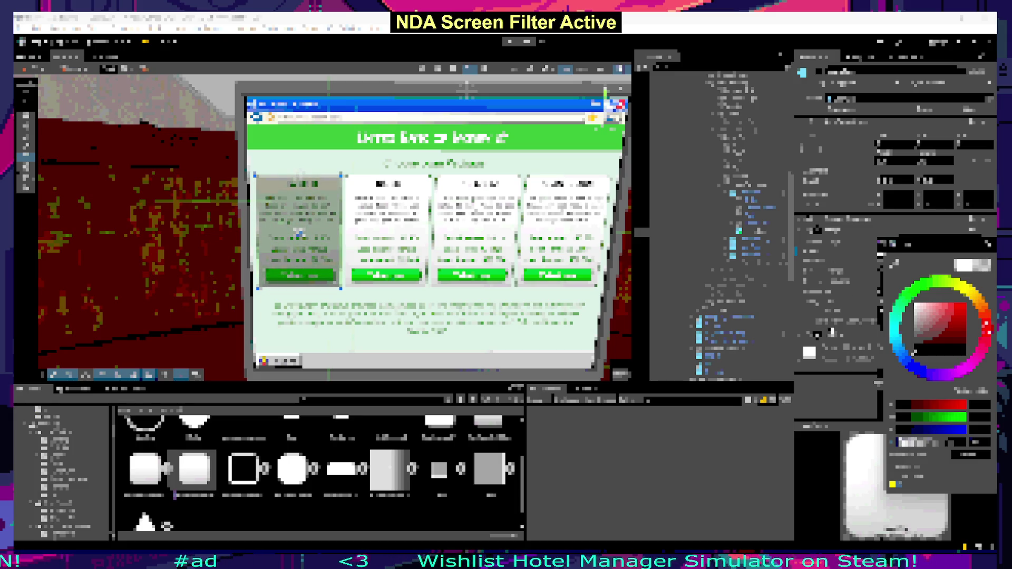
{"action": "left_click", "coordinate": [299, 232]}
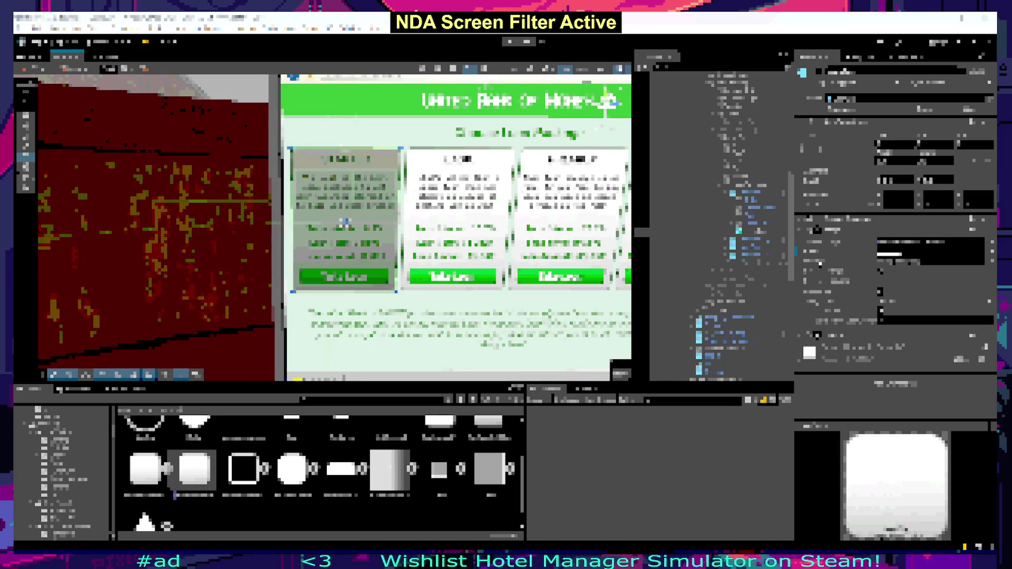
{"action": "left_click", "coordinate": [927, 248]}
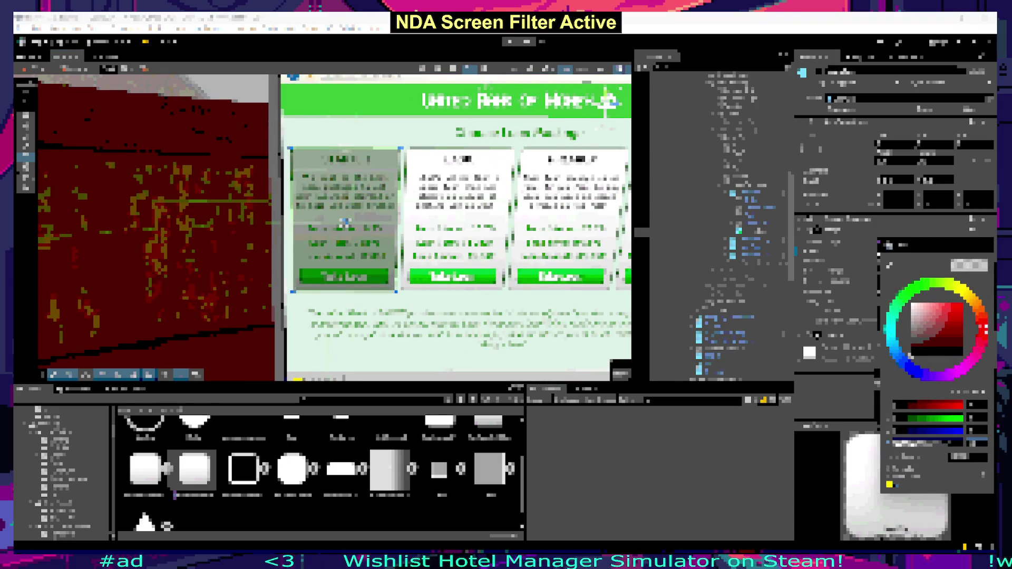
{"action": "left_click", "coordinate": [336, 224]}
Step: Create a new LoanBox object inside the Starter card and add an Image component
{"action": "scroll", "coordinate": [442, 243], "scroll_direction": "up", "scroll_amount": 3}
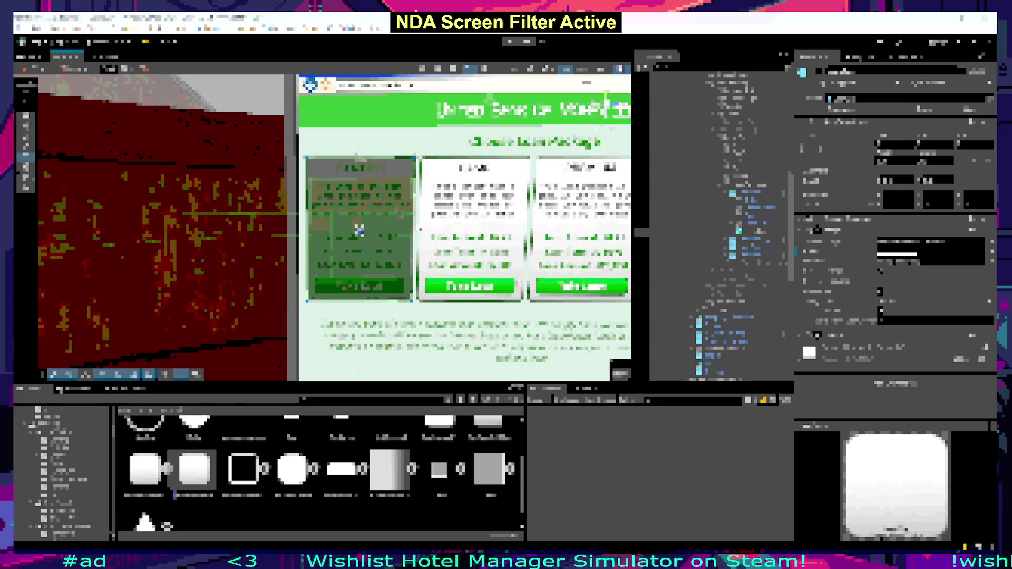
{"action": "scroll", "coordinate": [337, 227], "scroll_direction": "down", "scroll_amount": 5}
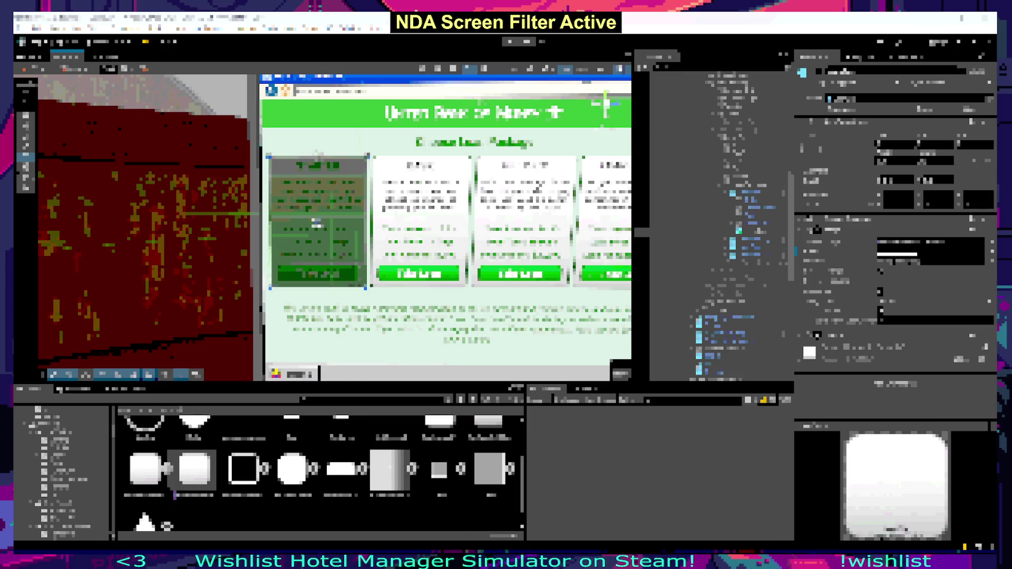
{"action": "scroll", "coordinate": [327, 235], "scroll_direction": "up", "scroll_amount": 2}
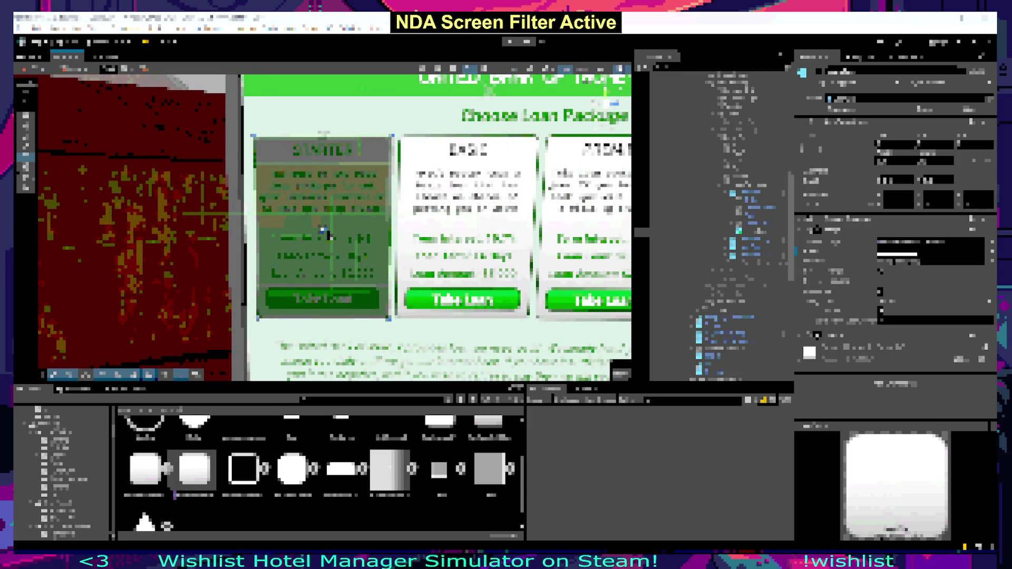
{"action": "scroll", "coordinate": [352, 251], "scroll_direction": "down", "scroll_amount": 2}
{"action": "scroll", "coordinate": [343, 252], "scroll_direction": "up", "scroll_amount": 2}
{"action": "scroll", "coordinate": [343, 253], "scroll_direction": "down", "scroll_amount": 3}
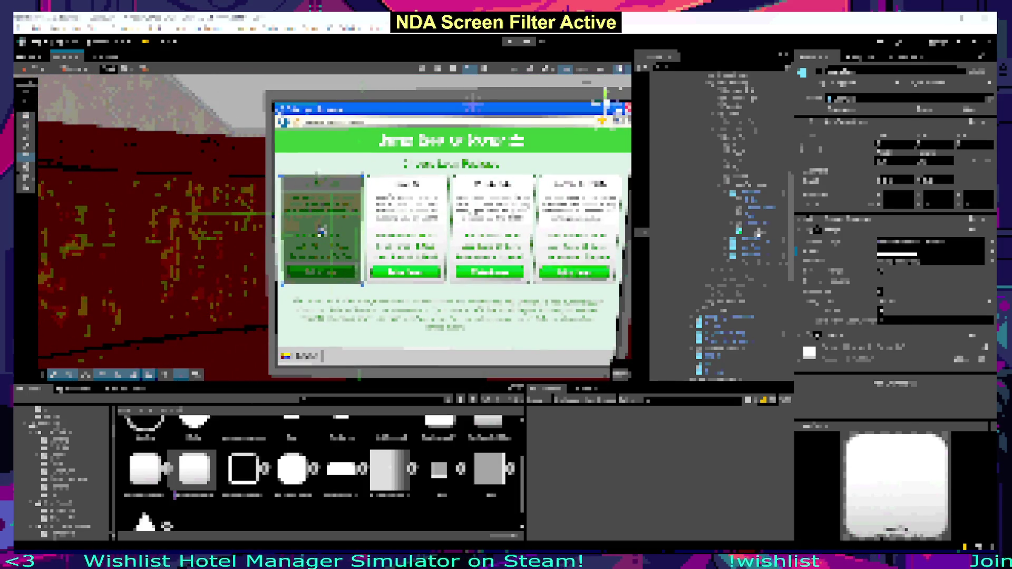
{"action": "right_click", "coordinate": [739, 231]}
{"action": "mouse_move", "coordinate": [760, 220]}
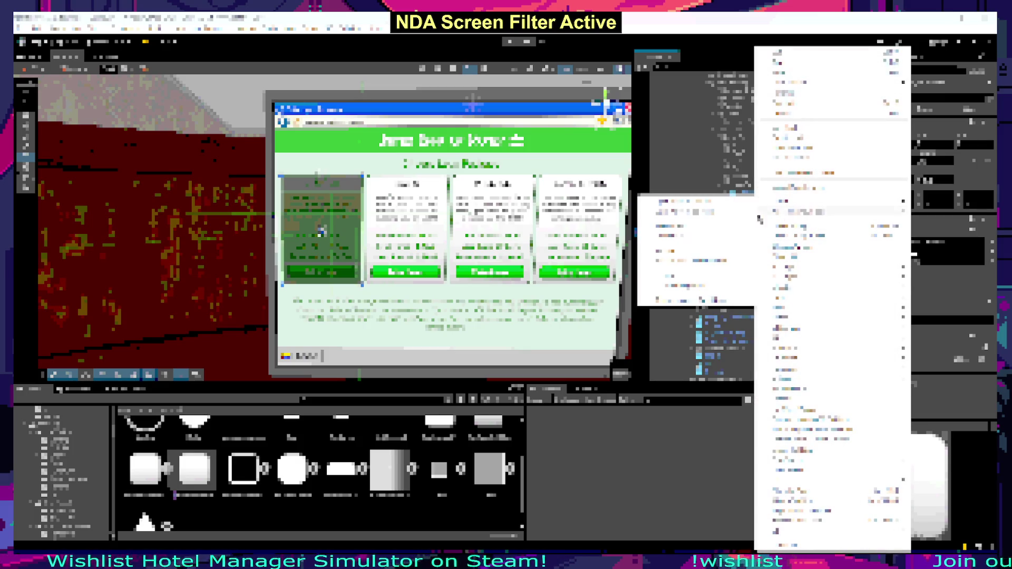
{"action": "left_click", "coordinate": [702, 279]}
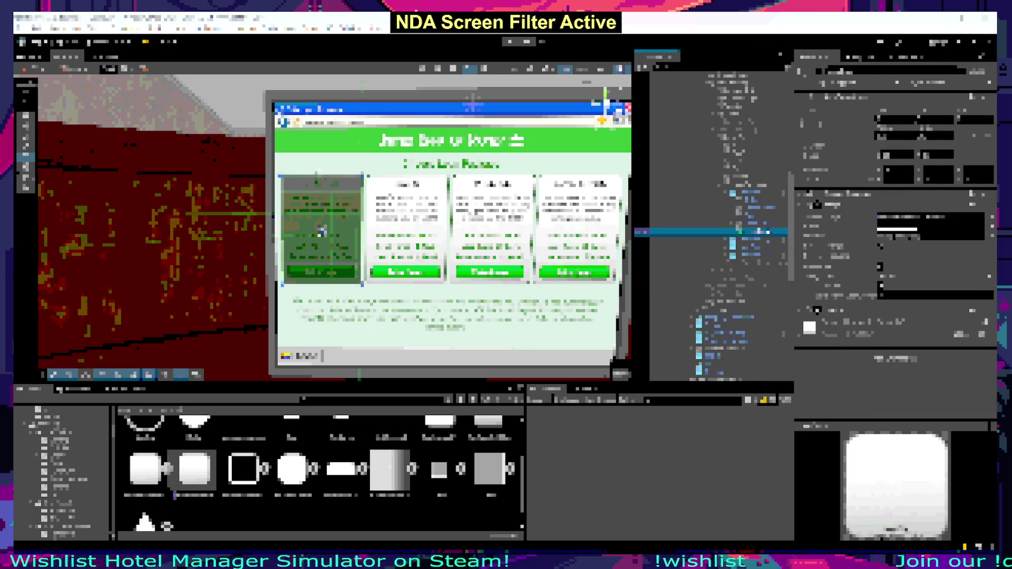
{"action": "left_click", "coordinate": [895, 358]}
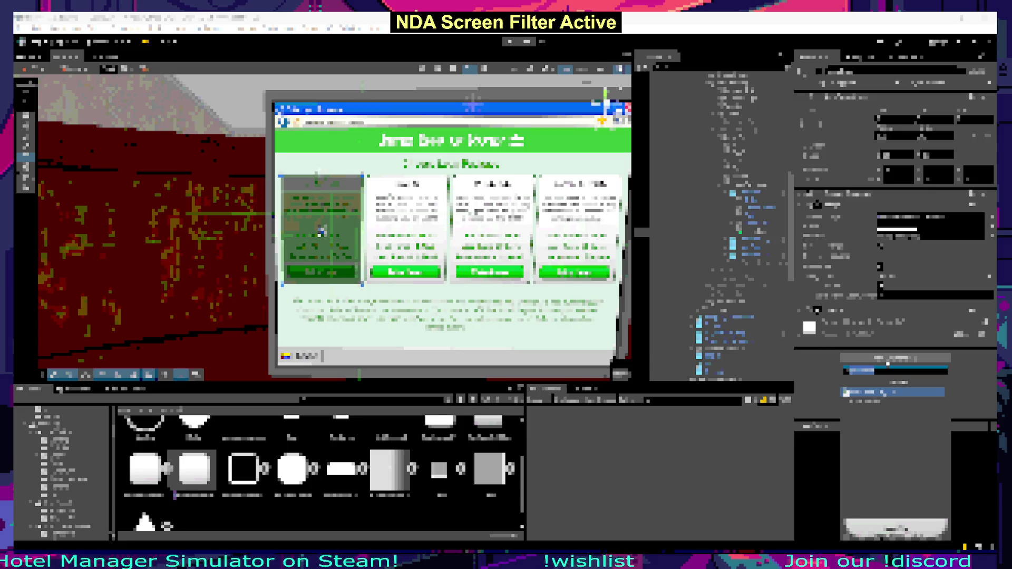
{"action": "key", "text": "Return"}
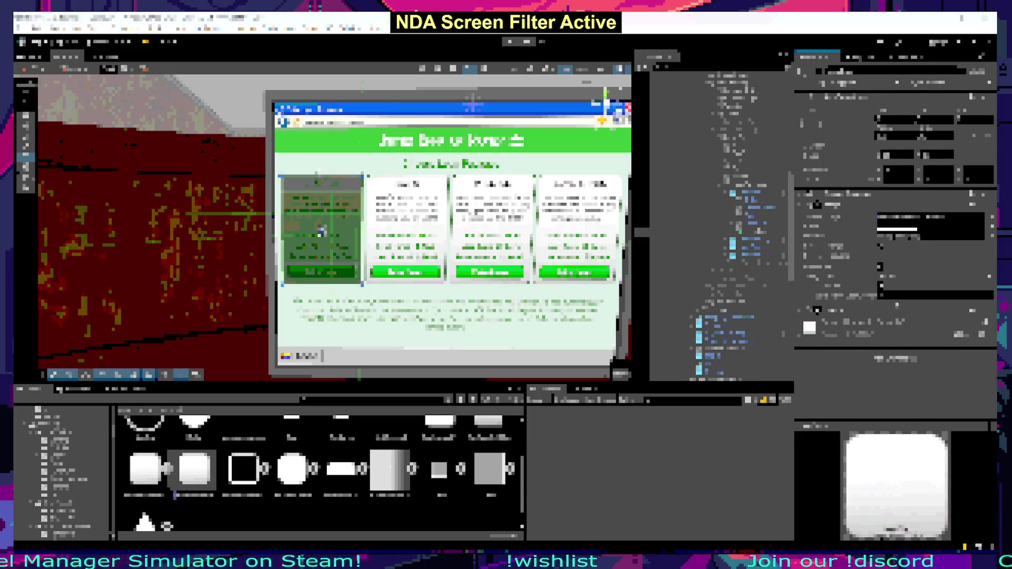
Step: Tint the LoanBox image black with alpha 146
{"action": "scroll", "coordinate": [321, 231], "scroll_direction": "up", "scroll_amount": 3}
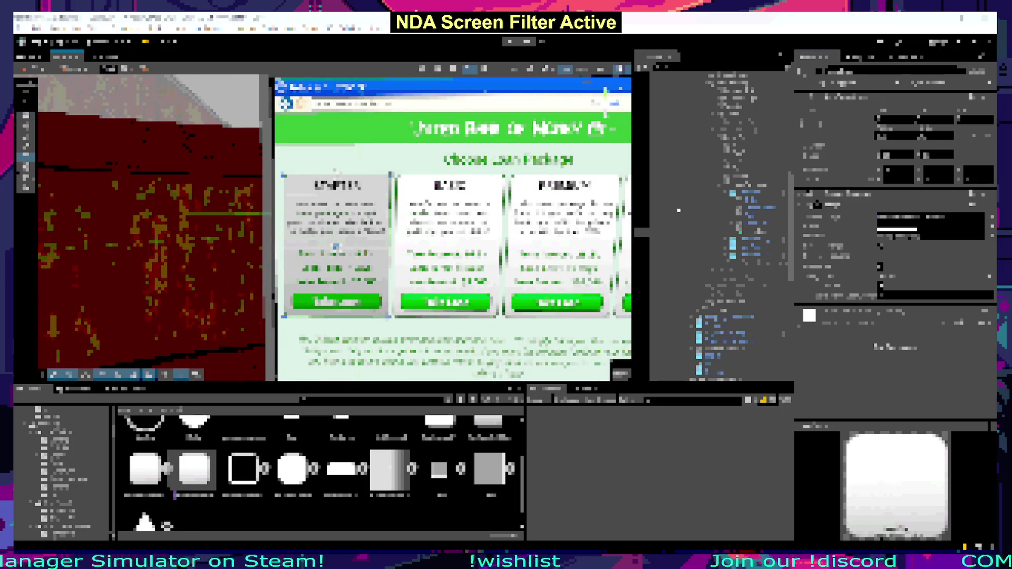
{"action": "left_click", "coordinate": [897, 232]}
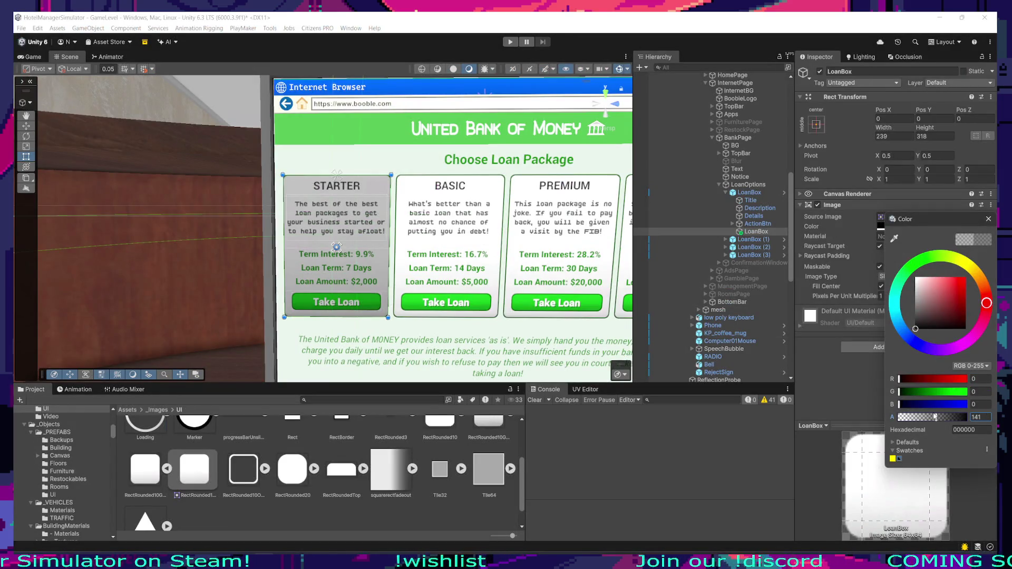
{"action": "left_click_drag", "start_coordinate": [935, 417], "coordinate": [939, 423]}
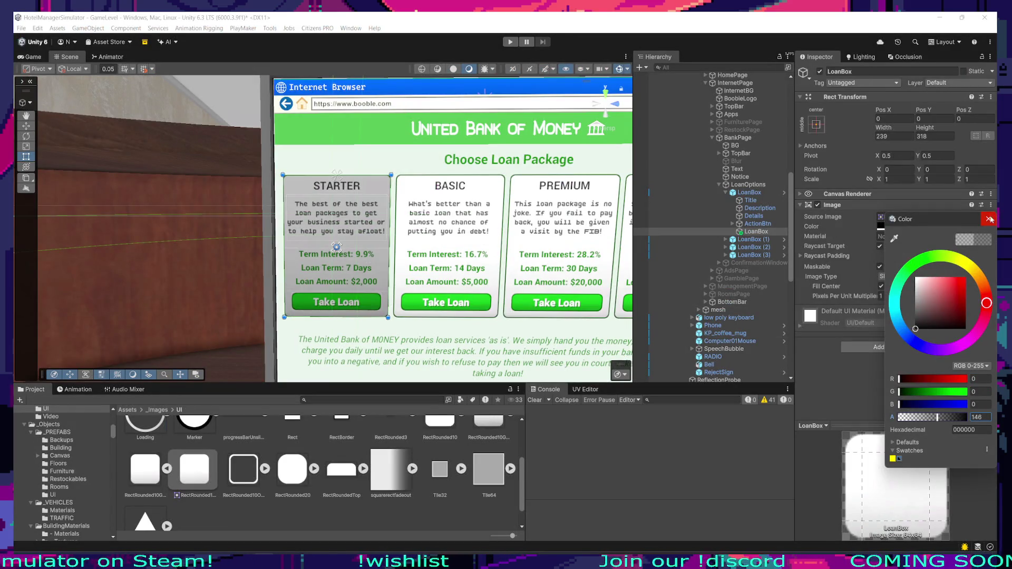
{"action": "left_click", "coordinate": [989, 218]}
Step: Add a UI > Legacy > Text element as a child of the LoanBox overlay
{"action": "right_click", "coordinate": [749, 232]}
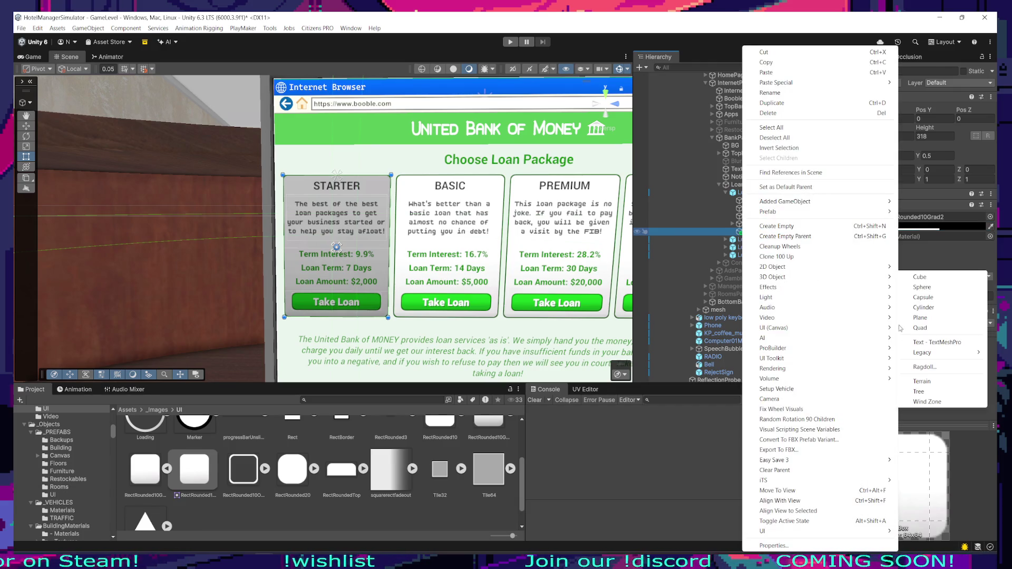
{"action": "mouse_move", "coordinate": [776, 328]}
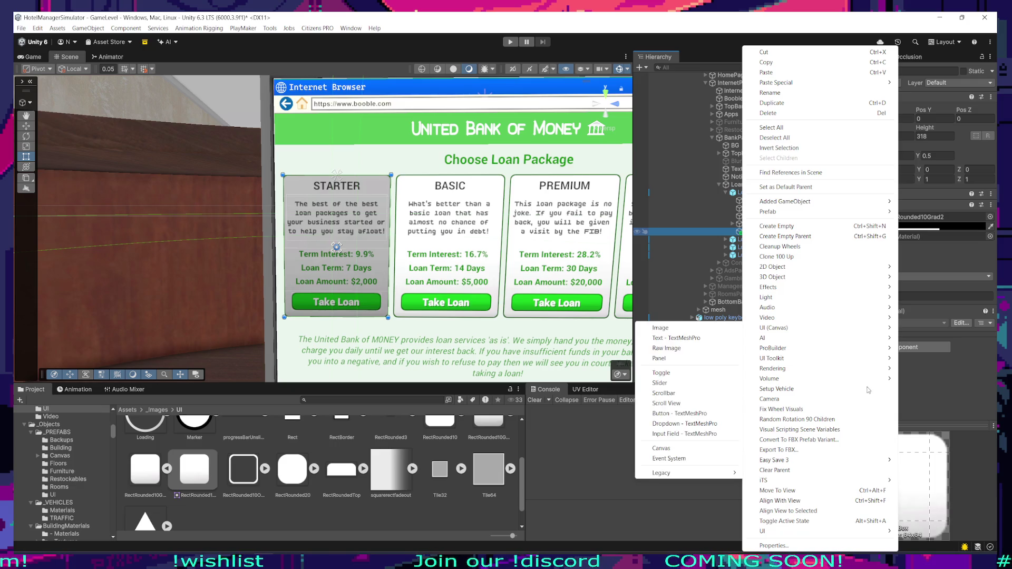
{"action": "mouse_move", "coordinate": [828, 370]}
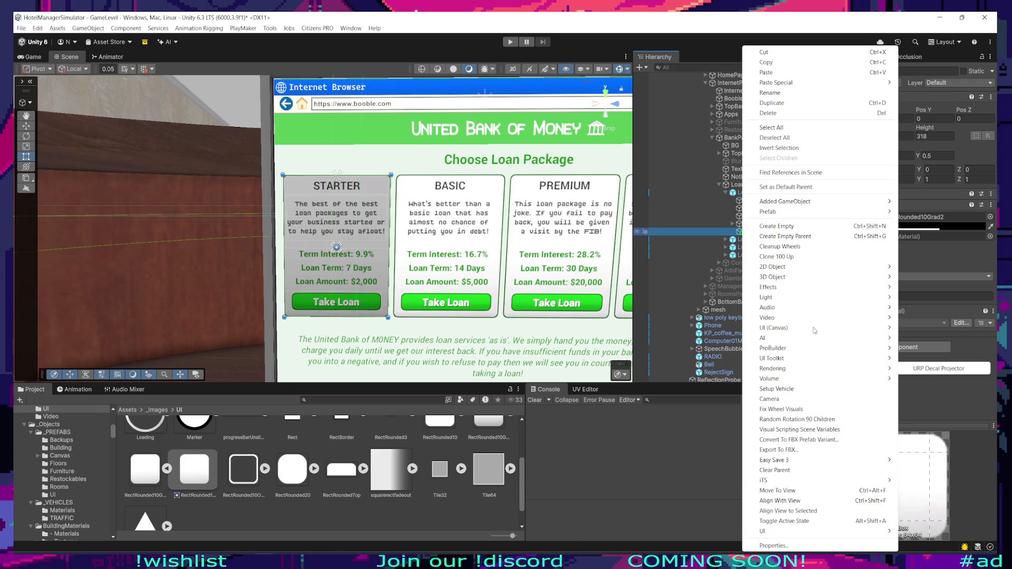
{"action": "mouse_move", "coordinate": [680, 473]}
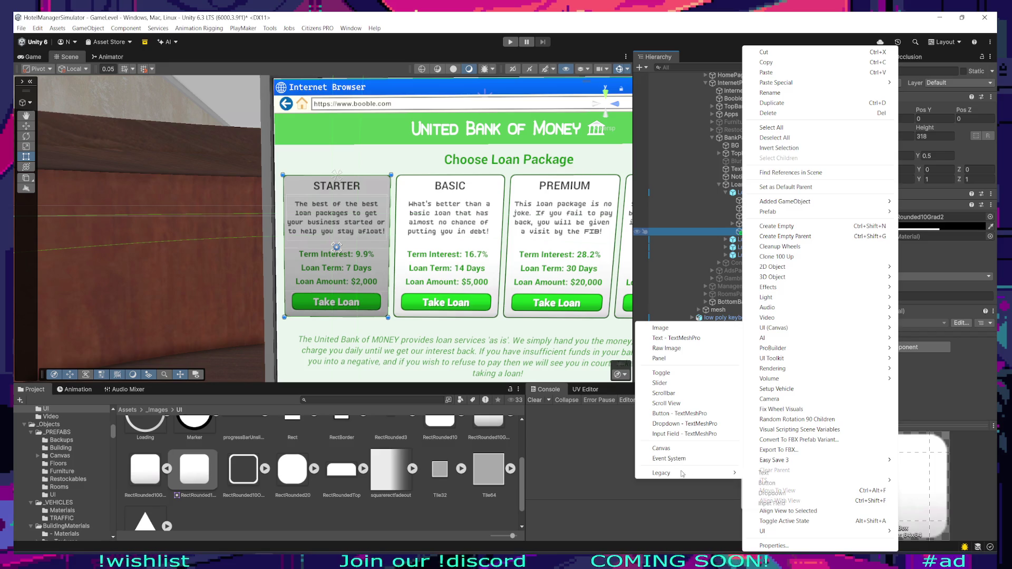
{"action": "left_click", "coordinate": [769, 474]}
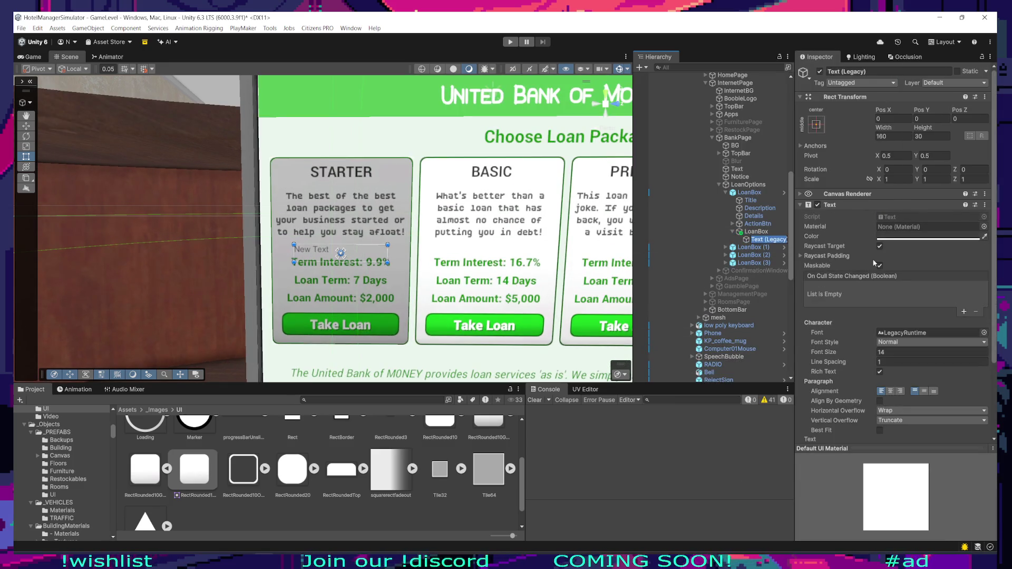
Step: Make the text white at size 30 and stretch it across the card above Term Interest
{"action": "left_click", "coordinate": [882, 353]}
{"action": "type", "text": "30"}
{"action": "left_click", "coordinate": [962, 332]}
{"action": "left_click", "coordinate": [913, 238]}
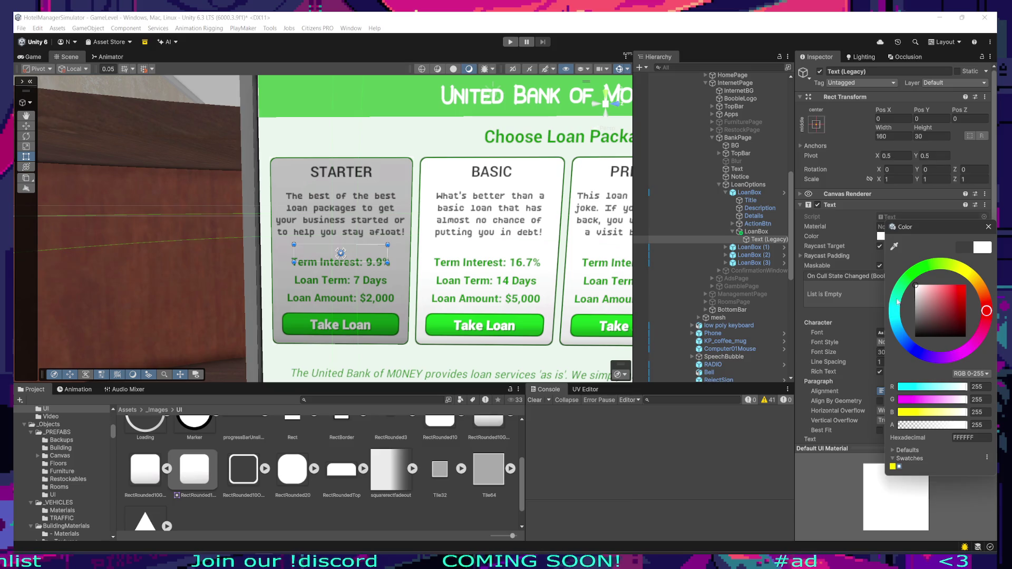
{"action": "left_click", "coordinate": [988, 227]}
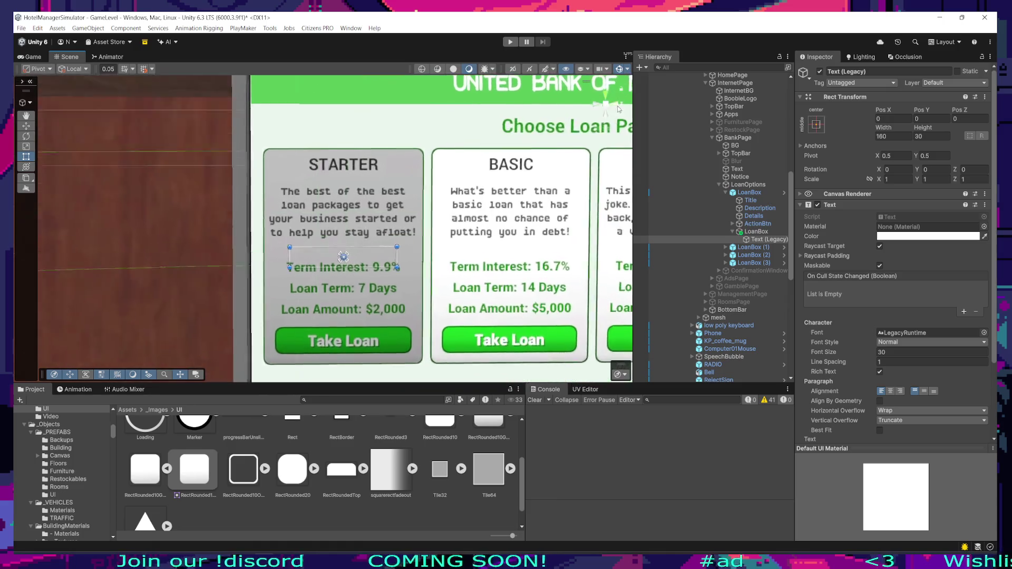
{"action": "left_click_drag", "start_coordinate": [397, 270], "coordinate": [425, 273]}
{"action": "left_click_drag", "start_coordinate": [290, 252], "coordinate": [263, 247]}
{"action": "left_click_drag", "start_coordinate": [343, 258], "coordinate": [343, 249]}
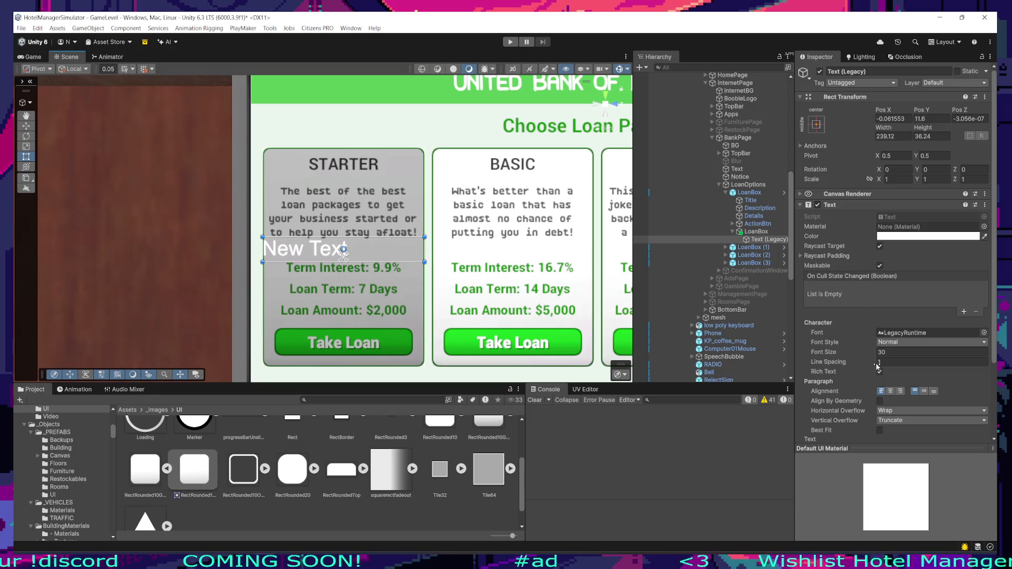
Step: Centre the text horizontally, lower its font size to 24, and nudge its position
{"action": "left_click", "coordinate": [890, 391]}
{"action": "left_click", "coordinate": [887, 353]}
{"action": "type", "text": "24"}
{"action": "left_click_drag", "start_coordinate": [393, 256], "coordinate": [393, 257]}
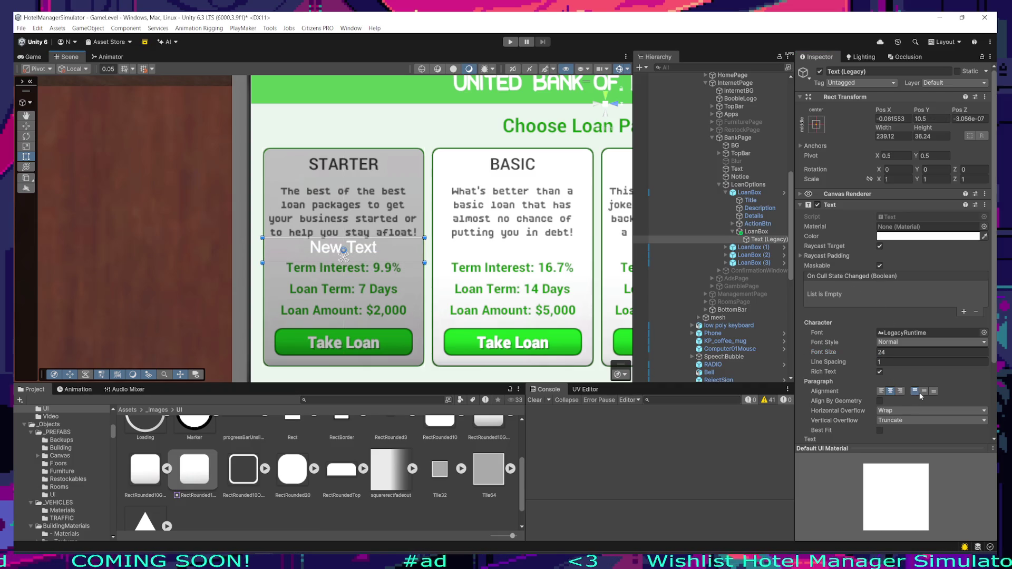
{"action": "scroll", "coordinate": [338, 237], "scroll_direction": "up", "scroll_amount": 2}
{"action": "left_click_drag", "start_coordinate": [379, 252], "coordinate": [382, 255]}
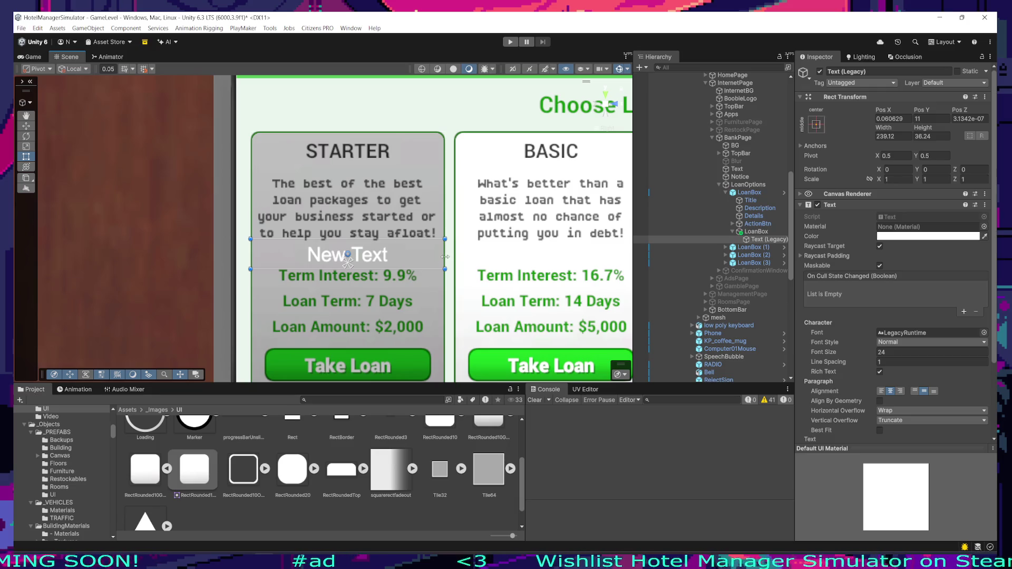
{"action": "scroll", "coordinate": [320, 158], "scroll_direction": "down", "scroll_amount": 2}
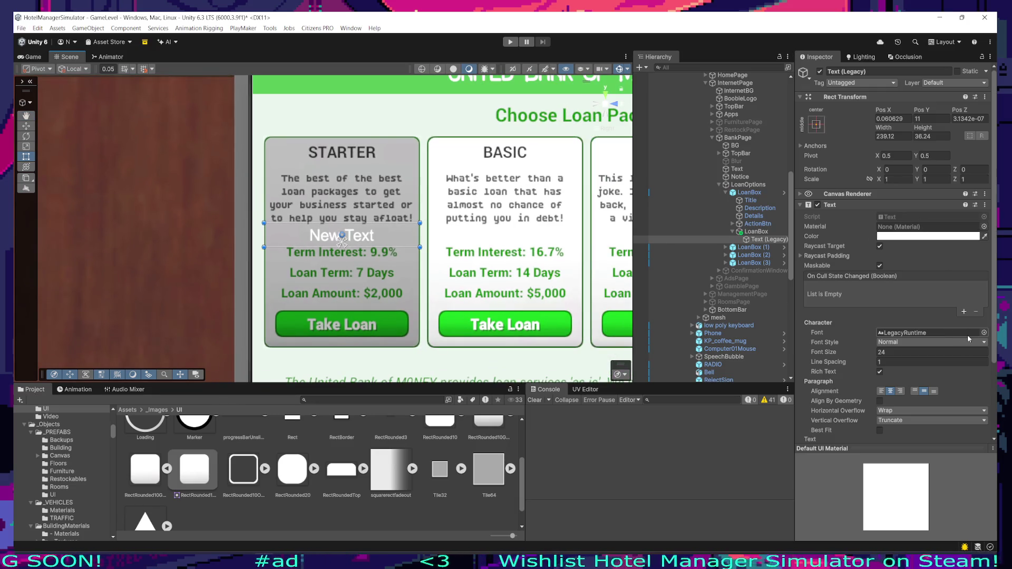
{"action": "left_click", "coordinate": [984, 332]}
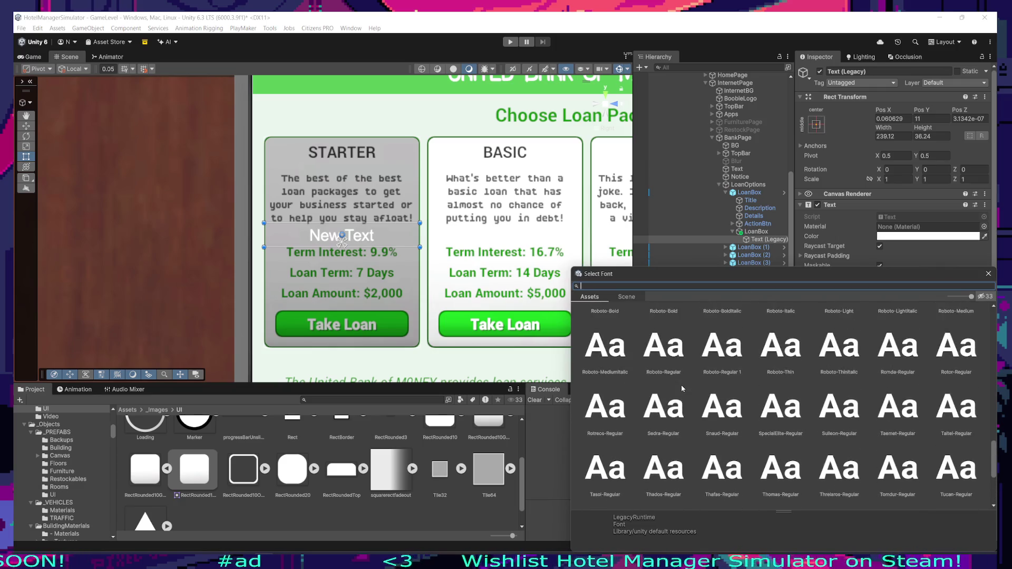
Step: Search 'inter', compare the Inter weights, and apply Inter_24pt-Medium as the font
{"action": "type", "text": "inter"}
{"action": "left_click", "coordinate": [754, 338]}
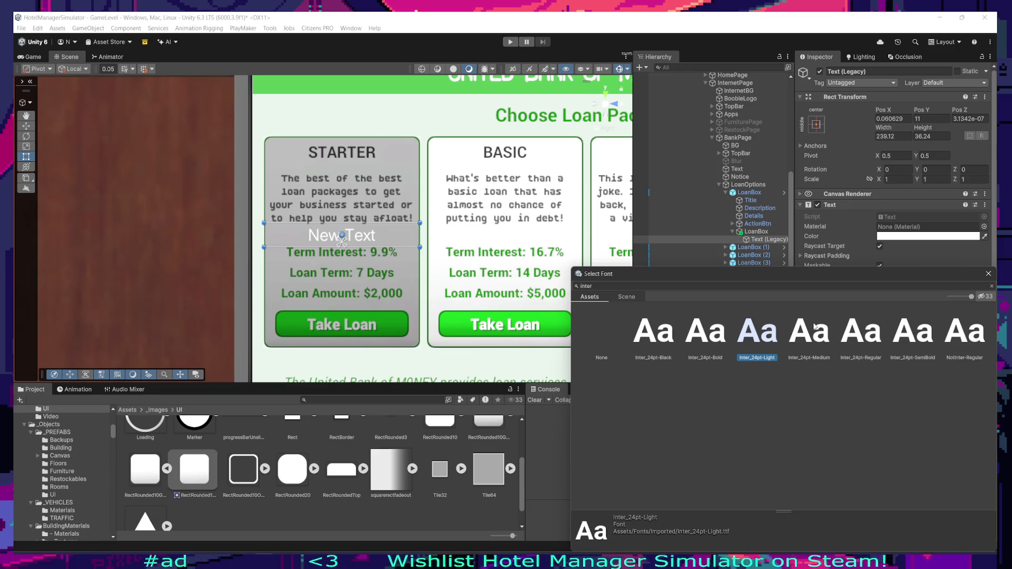
{"action": "left_click", "coordinate": [813, 343]}
{"action": "left_click", "coordinate": [848, 332]}
{"action": "left_click", "coordinate": [812, 343]}
{"action": "left_click", "coordinate": [850, 341]}
{"action": "left_click", "coordinate": [809, 340]}
{"action": "left_click", "coordinate": [759, 340]}
{"action": "left_click", "coordinate": [809, 340]}
{"action": "left_click", "coordinate": [766, 342]}
{"action": "left_click", "coordinate": [809, 340]}
{"action": "left_click", "coordinate": [878, 354]}
{"action": "left_click", "coordinate": [812, 340]}
{"action": "double_click", "coordinate": [808, 342]}
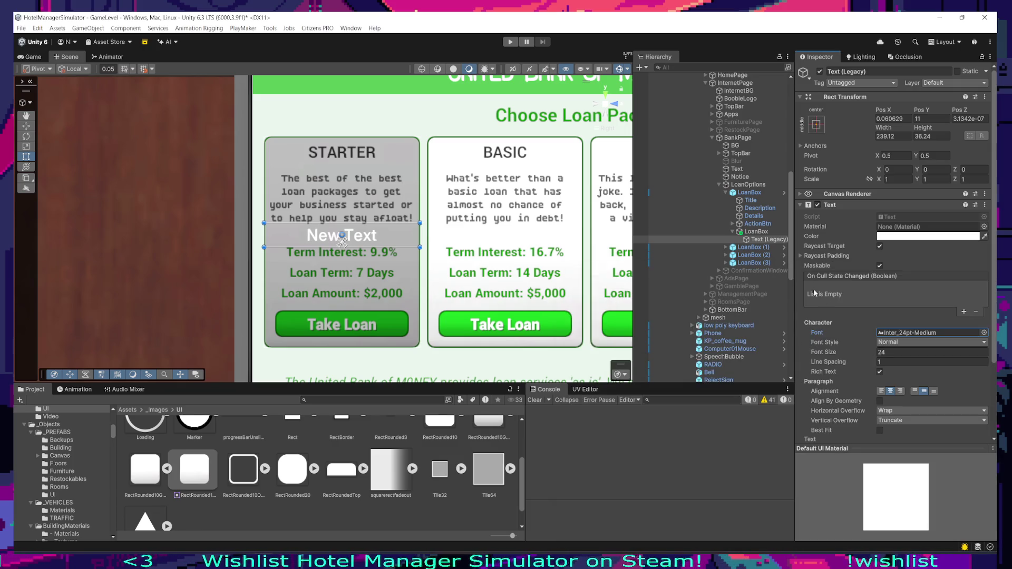
Step: Shorten the text box slightly from its top edge
{"action": "scroll", "coordinate": [404, 236], "scroll_direction": "up", "scroll_amount": 3}
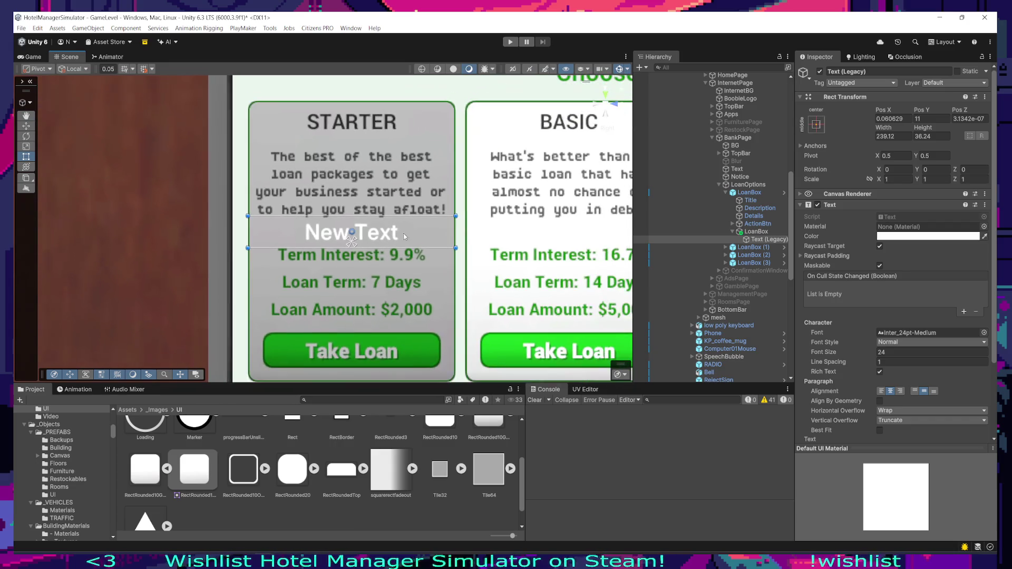
{"action": "left_click_drag", "start_coordinate": [406, 221], "coordinate": [403, 222]}
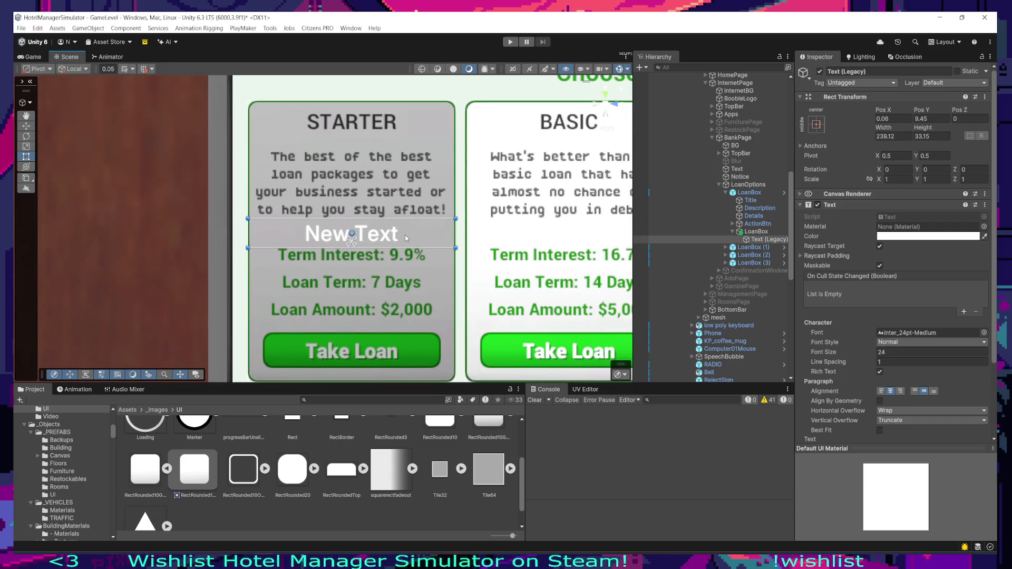
{"action": "scroll", "coordinate": [406, 237], "scroll_direction": "down", "scroll_amount": 3}
{"action": "scroll", "coordinate": [869, 356], "scroll_direction": "down", "scroll_amount": 3}
{"action": "left_click", "coordinate": [863, 356]}
Step: Change the label to 'Level To Unlock: 5' and set its font size to 20
{"action": "type", "text": "Lev"}
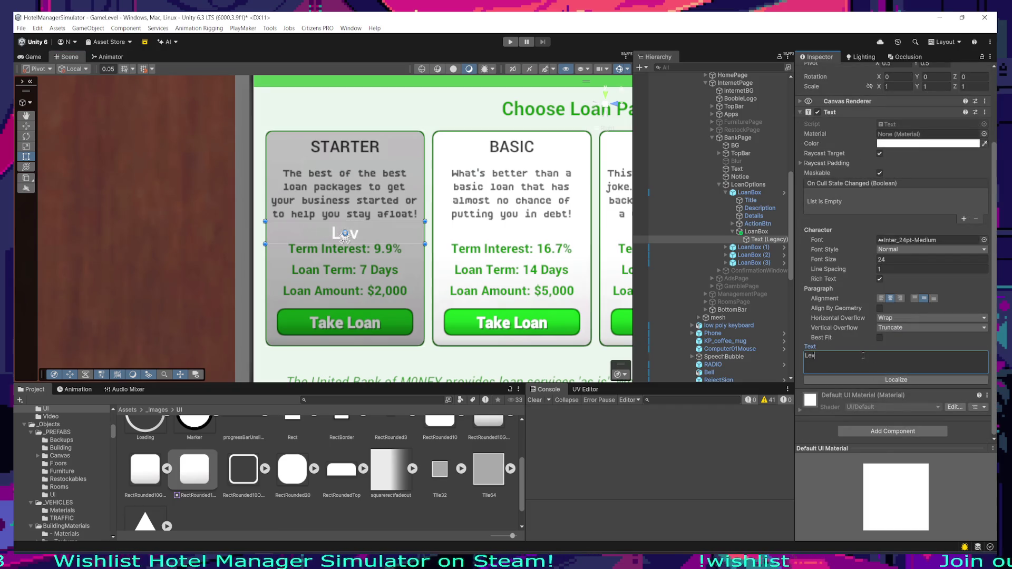
{"action": "type", "text": "el To Unlock"}
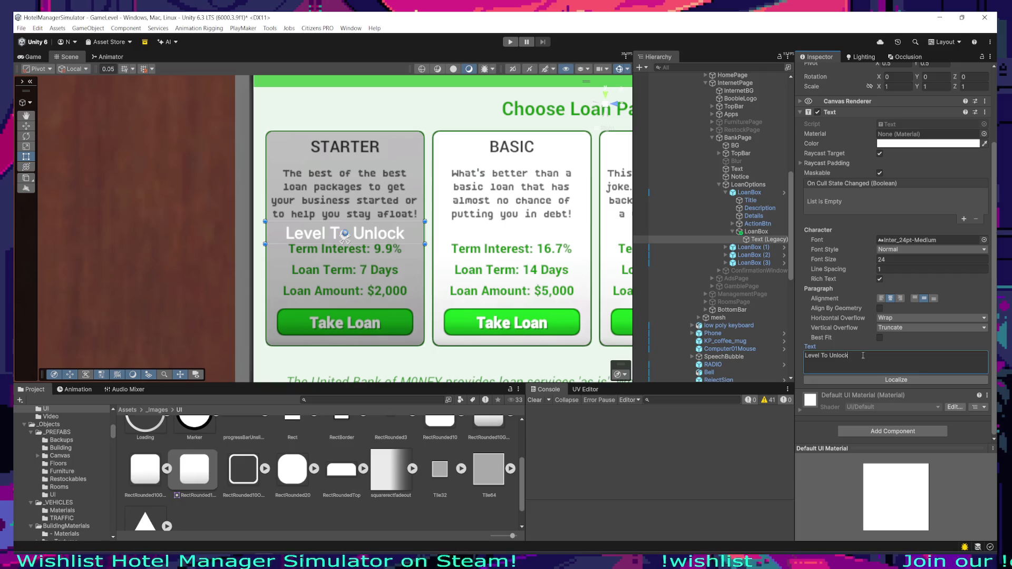
{"action": "type", "text": ":5"}
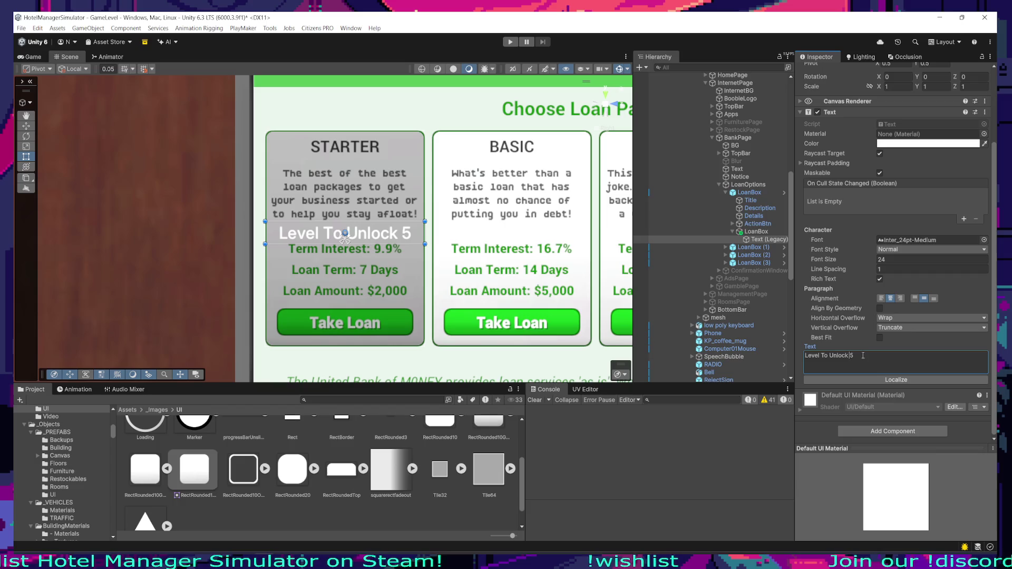
{"action": "type", "text": ":"}
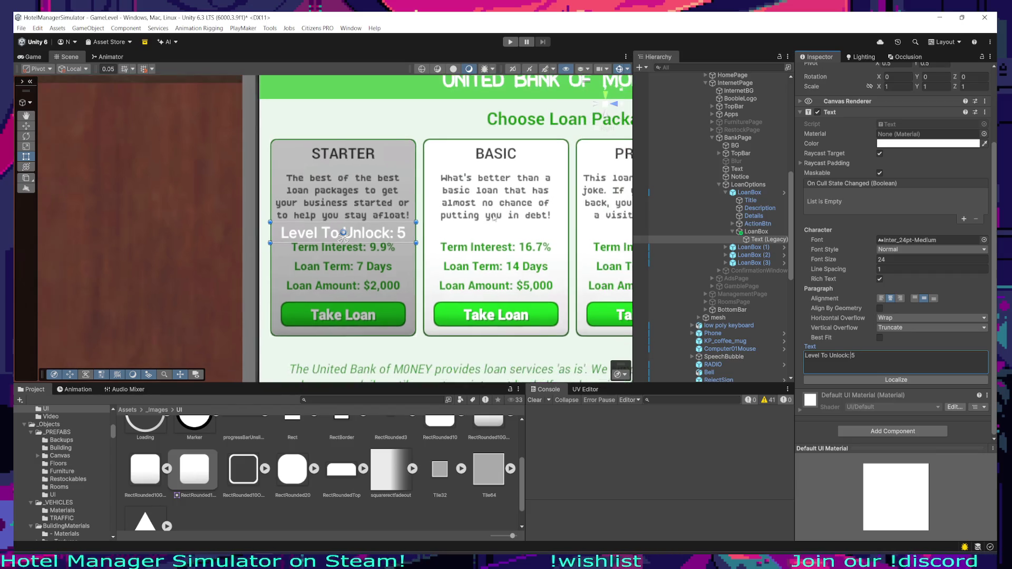
{"action": "left_click", "coordinate": [890, 258]}
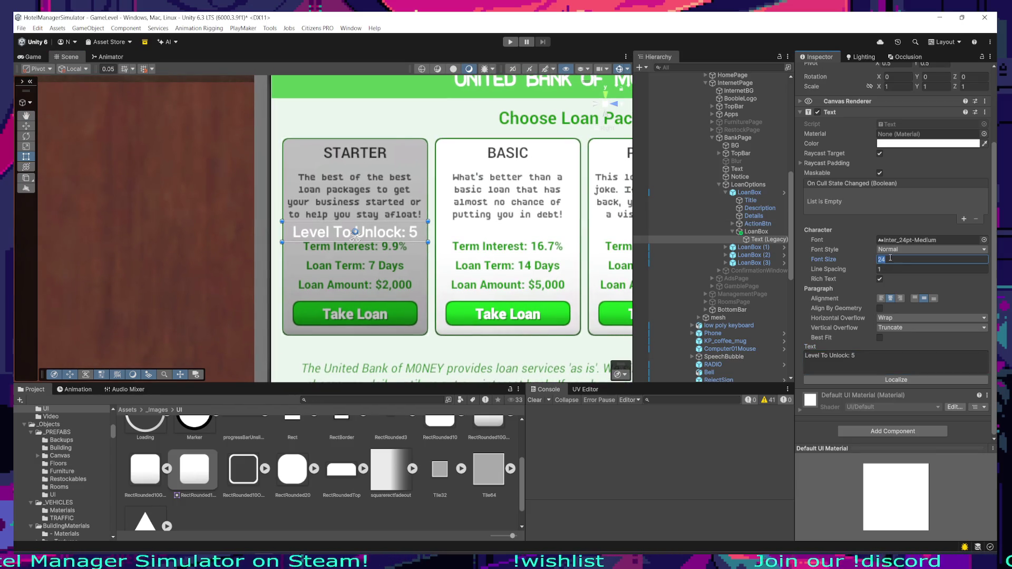
{"action": "type", "text": "20"}
{"action": "double_click", "coordinate": [890, 257]}
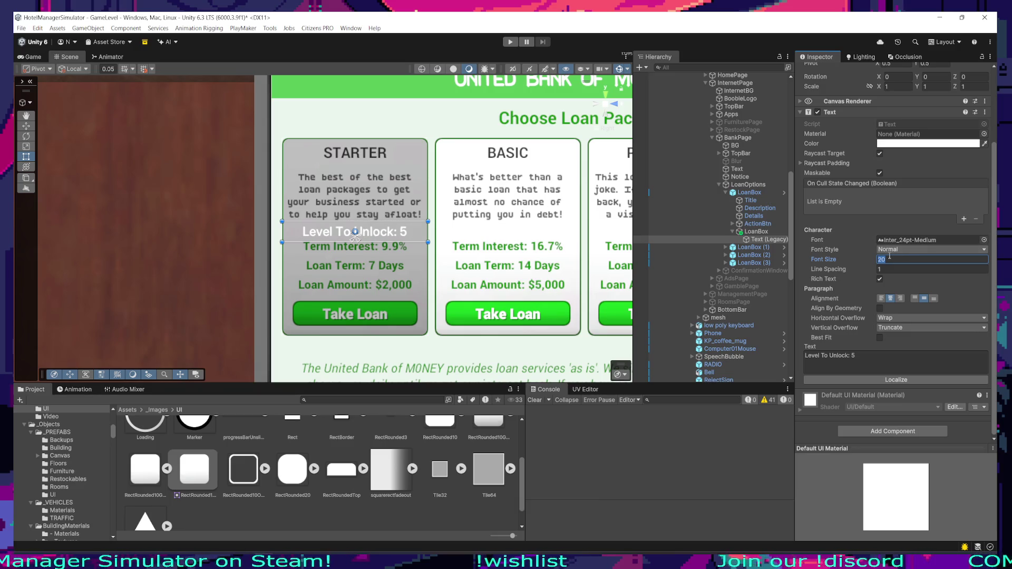
{"action": "right_click", "coordinate": [746, 241]}
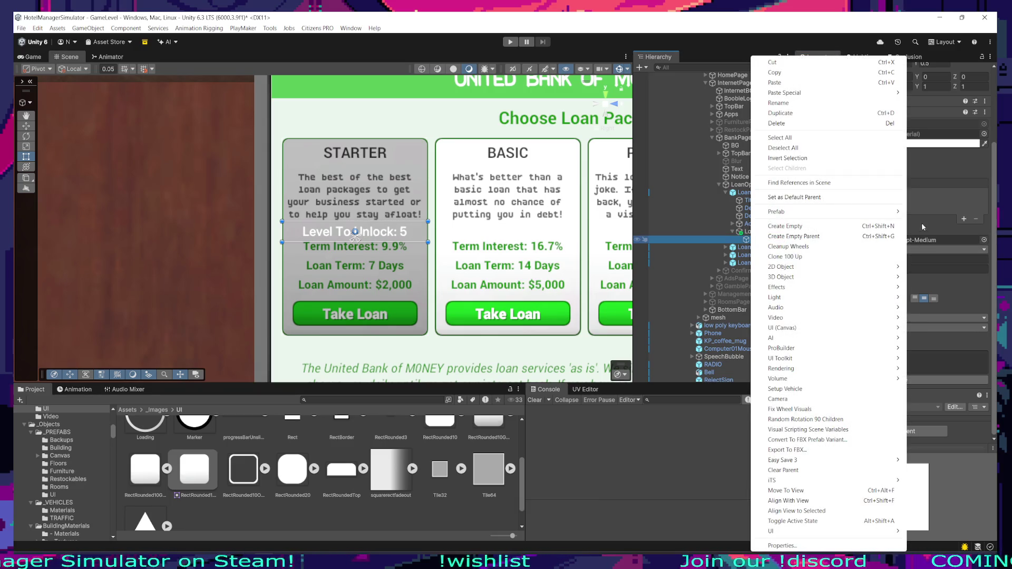
Step: Add an Outline effect to the 'Level To Unlock: 5' label, keeping the black effect colour
{"action": "left_click", "coordinate": [922, 227]}
{"action": "left_click", "coordinate": [845, 206]}
{"action": "left_click", "coordinate": [845, 253]}
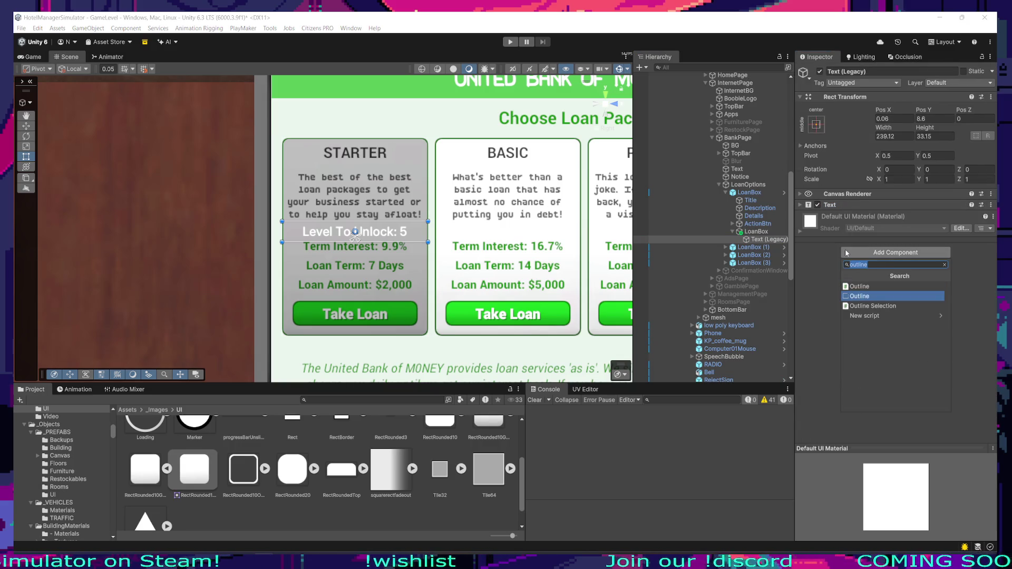
{"action": "key", "text": "Return"}
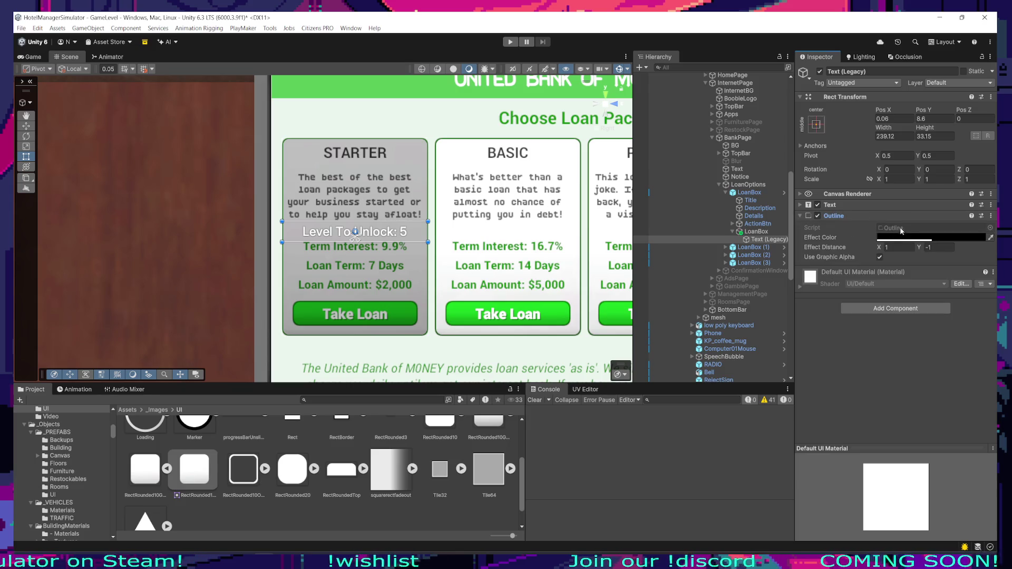
{"action": "left_click", "coordinate": [903, 237]}
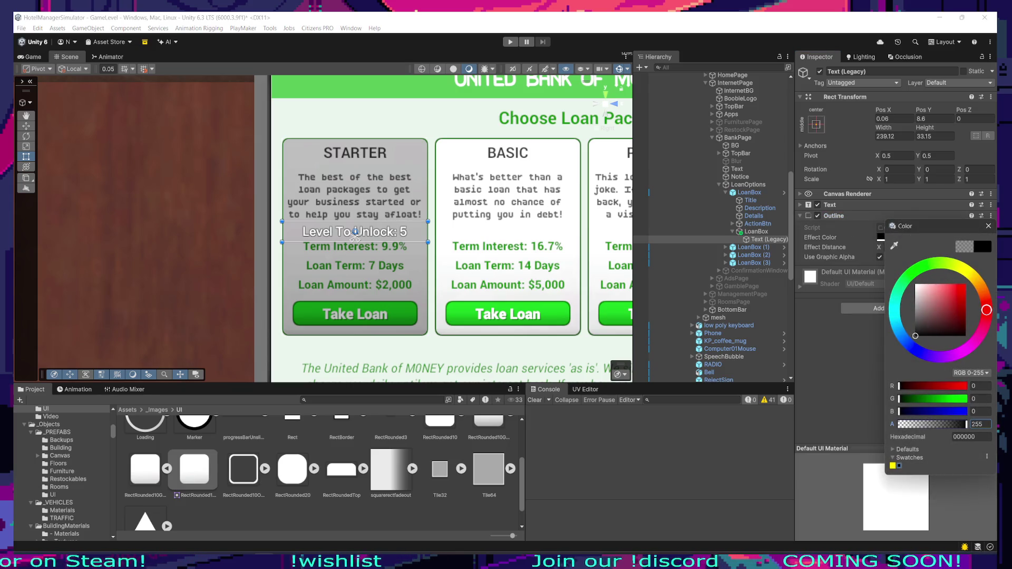
{"action": "left_click", "coordinate": [987, 226]}
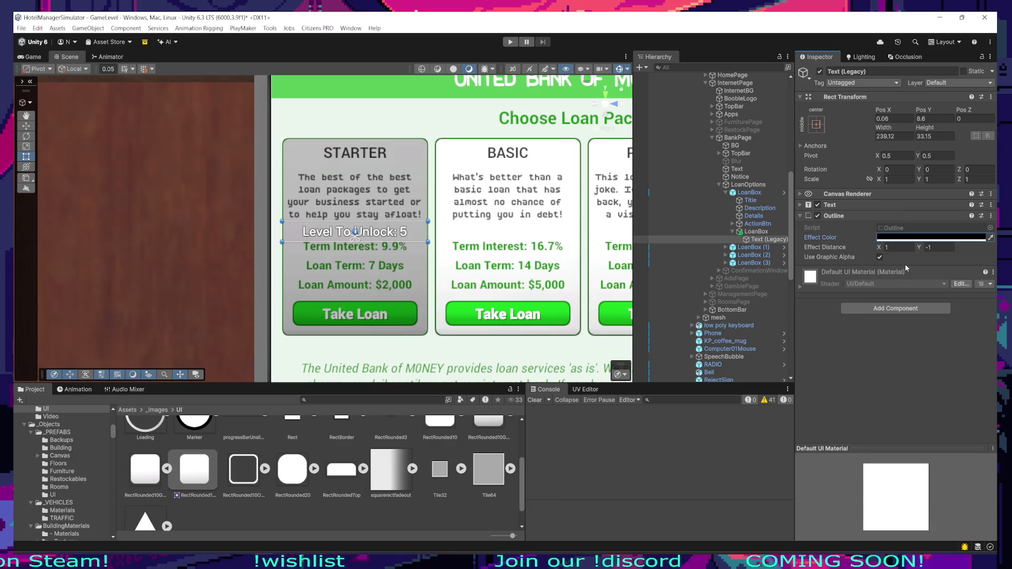
Step: Set the outline's Effect Distance to 2, -2
{"action": "left_click", "coordinate": [929, 247]}
{"action": "key", "text": "shift+Tab"}
{"action": "type", "text": "5"}
{"action": "key", "text": "Tab"}
{"action": "type", "text": "5"}
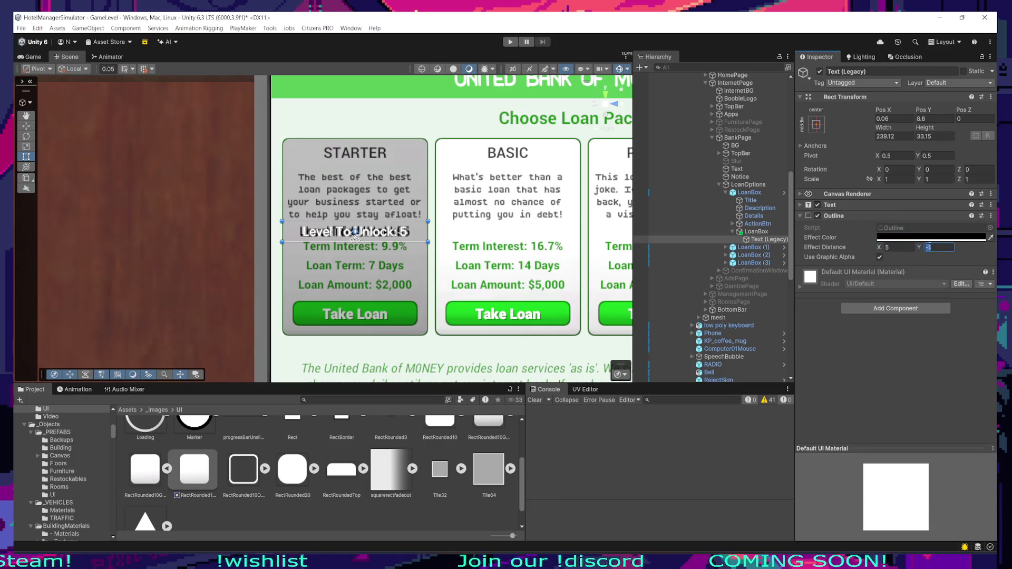
{"action": "type", "text": "-5"}
{"action": "key", "text": "shift+Tab"}
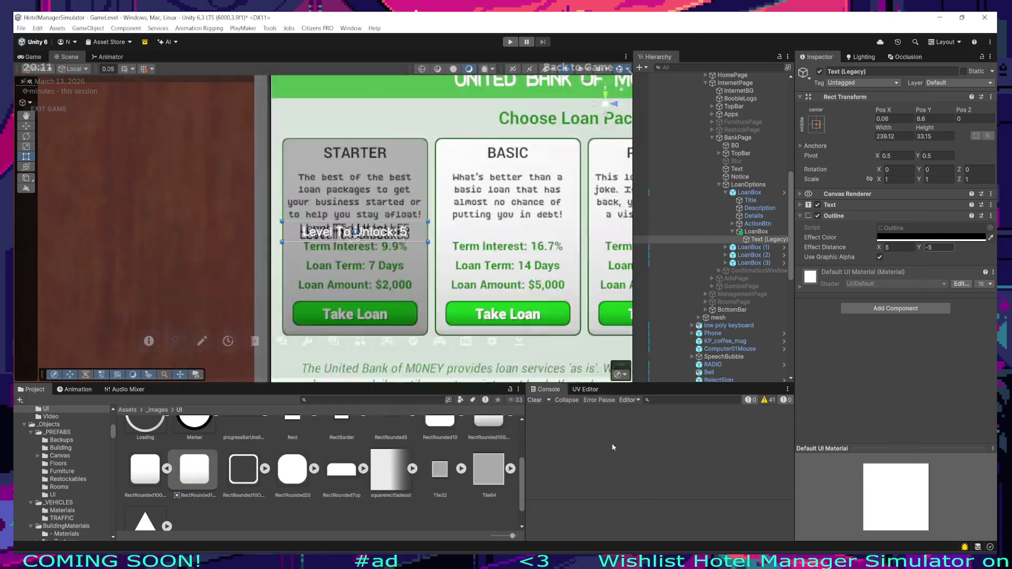
{"action": "left_click", "coordinate": [896, 228]}
{"action": "left_click", "coordinate": [931, 237]}
{"action": "left_click", "coordinate": [899, 247]}
{"action": "type", "text": "2"}
{"action": "left_click", "coordinate": [945, 248]}
{"action": "type", "text": "-2"}
{"action": "key", "text": "shift+Tab"}
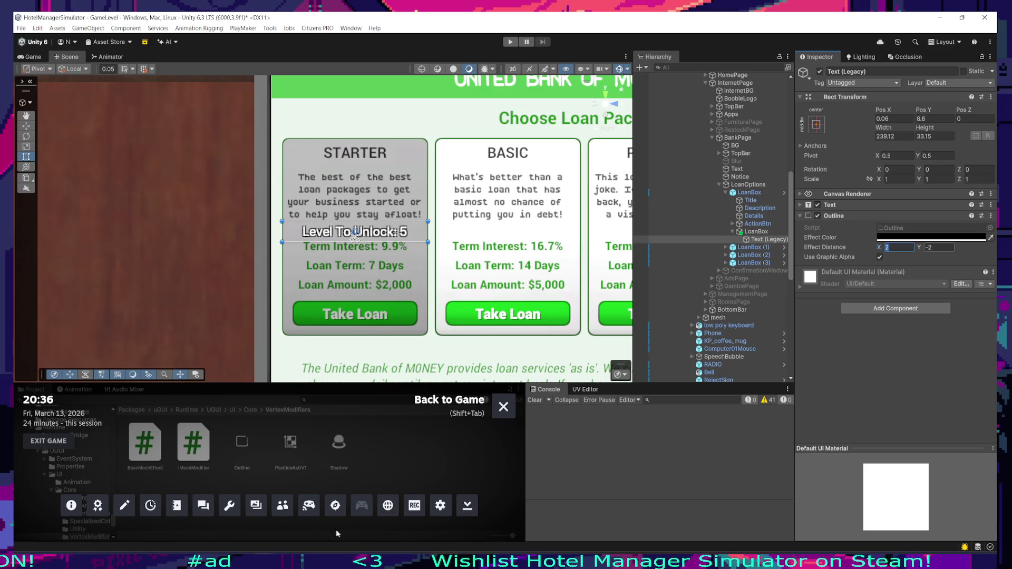
Step: Close the Unity editor, saving the scene when prompted
{"action": "right_click", "coordinate": [264, 565]}
{"action": "left_click", "coordinate": [238, 537]}
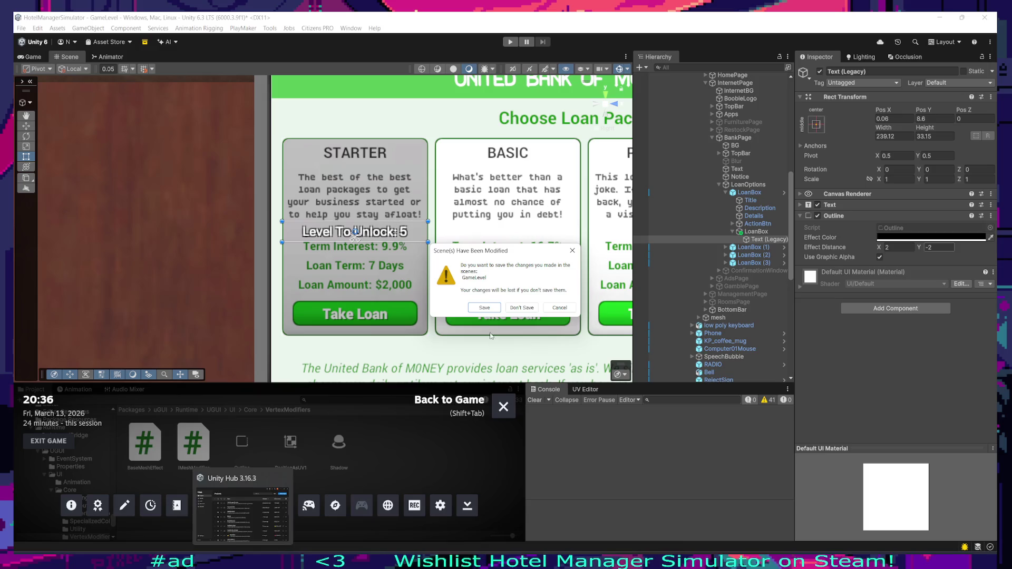
{"action": "left_click", "coordinate": [244, 509]}
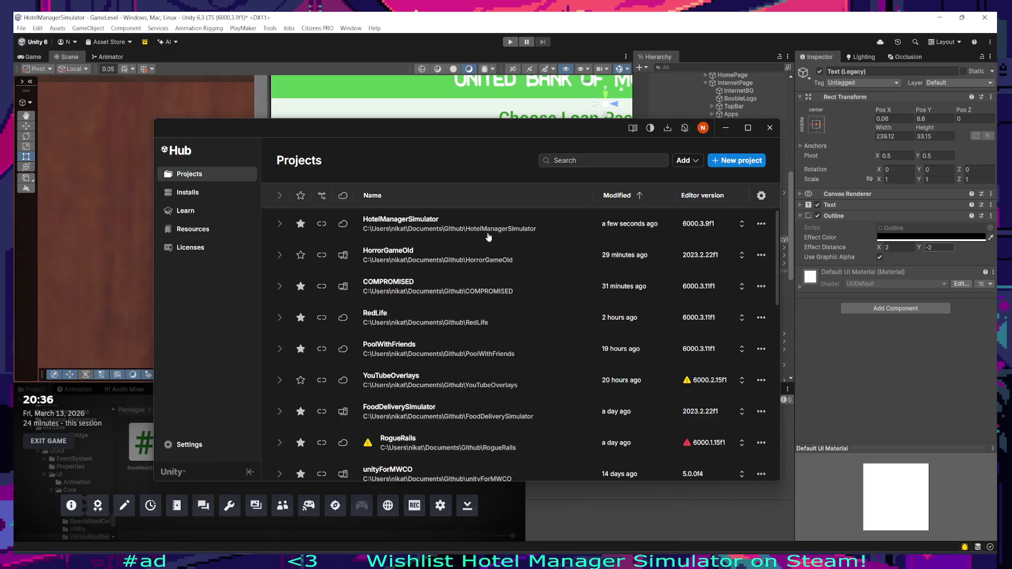
{"action": "left_click_drag", "start_coordinate": [474, 132], "coordinate": [469, 443]}
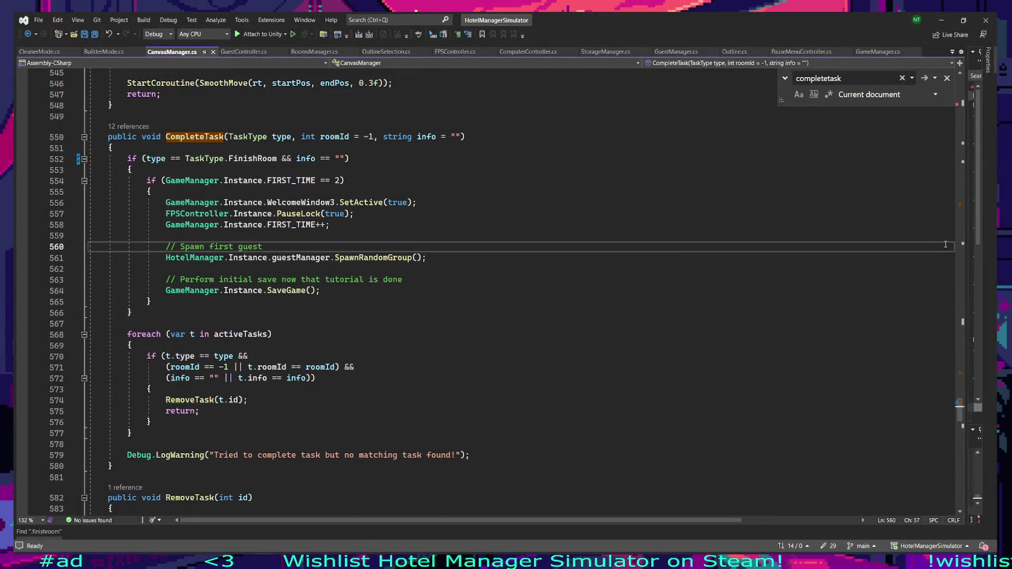
Step: Launch Unity Hub from Start search and reopen the Hotel Manager Simulator project
{"action": "key", "text": "alt+Tab"}
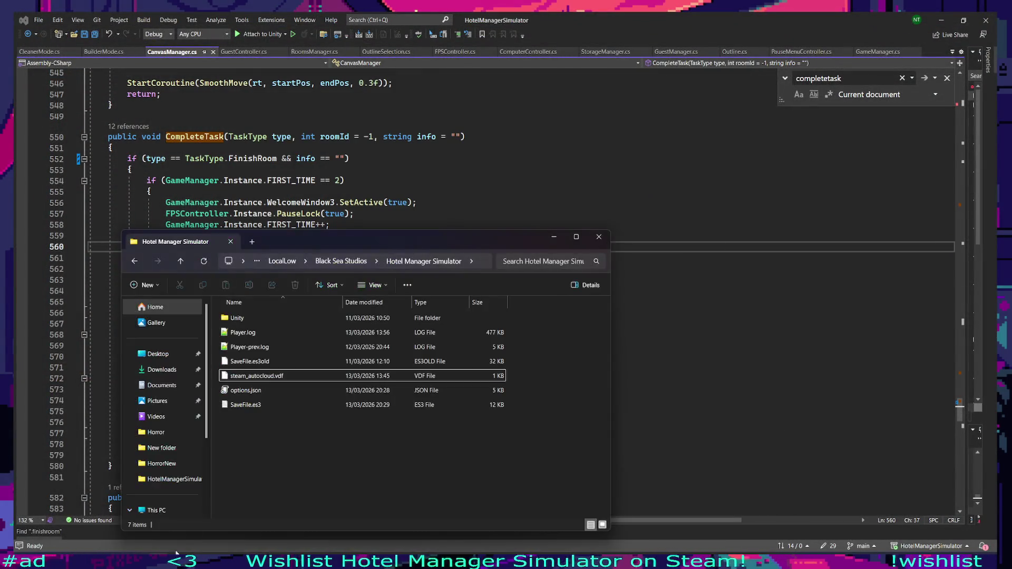
{"action": "left_click", "coordinate": [540, 251]}
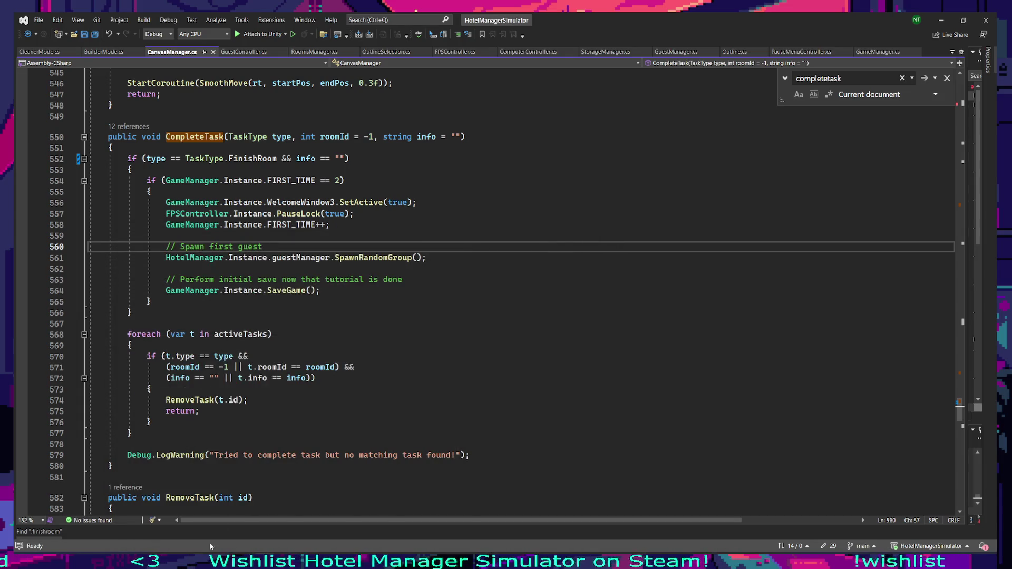
{"action": "left_click", "coordinate": [234, 552]}
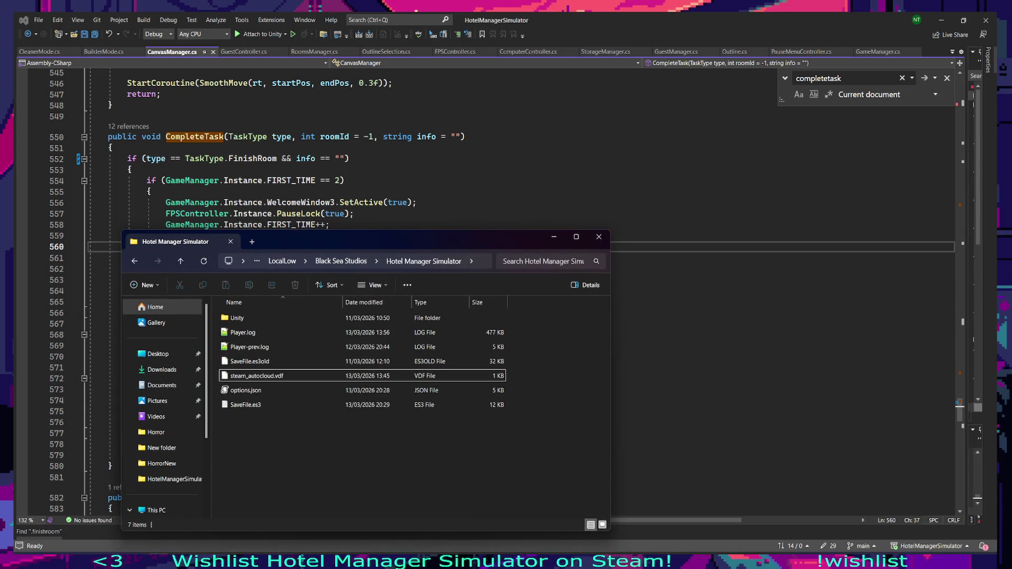
{"action": "key", "text": "super"}
{"action": "type", "text": "unity hub"}
{"action": "key", "text": "Return"}
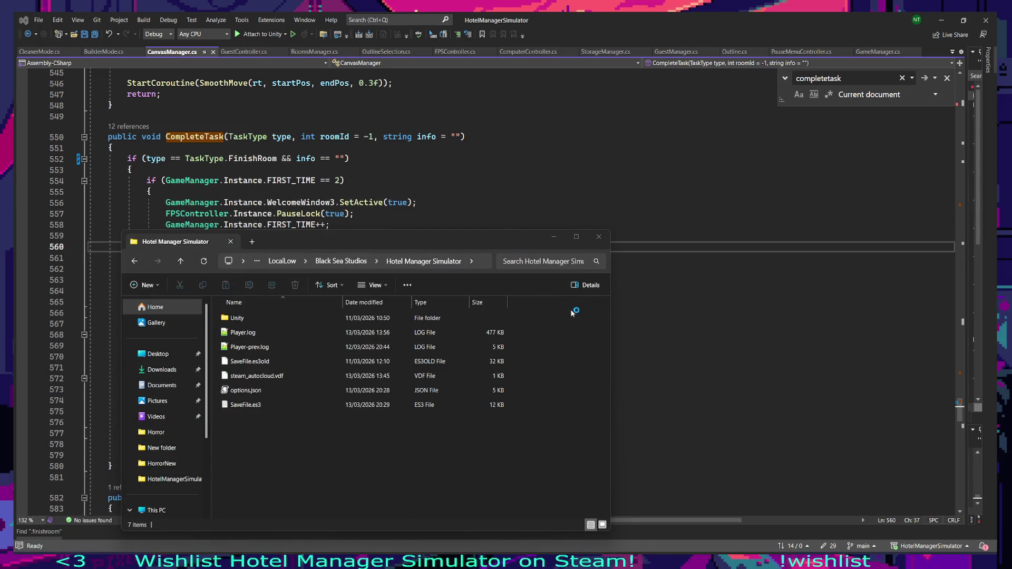
{"action": "left_click", "coordinate": [941, 19]}
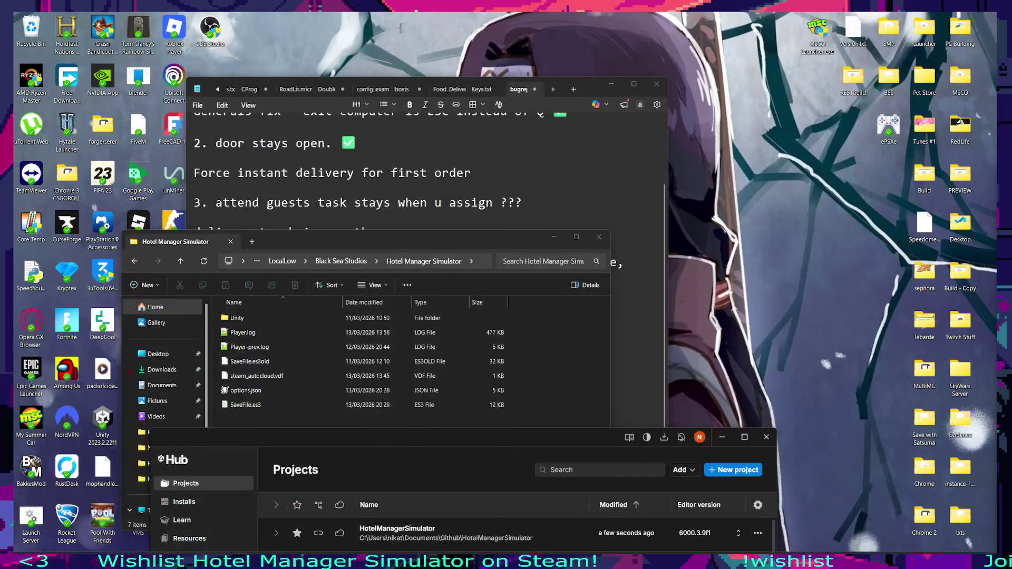
Step: Permanently delete everything in the Recycle Bin and close it
{"action": "double_click", "coordinate": [22, 33]}
{"action": "key", "text": "ctrl+a"}
{"action": "key", "text": "Delete"}
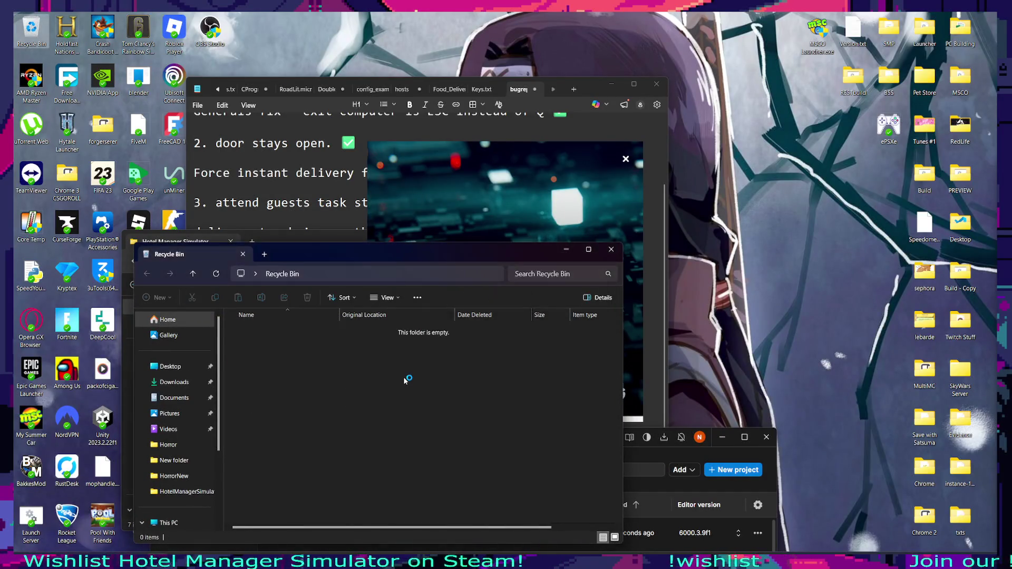
{"action": "left_click", "coordinate": [612, 250]}
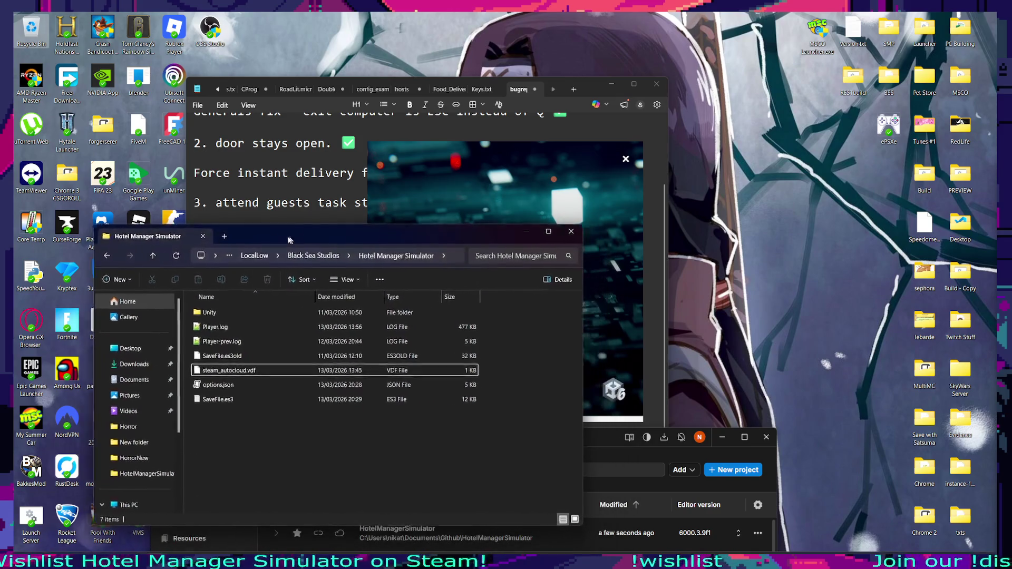
Step: Minimize Unity Hub to return to the editor and select the Starter loan card
{"action": "left_click", "coordinate": [580, 436]}
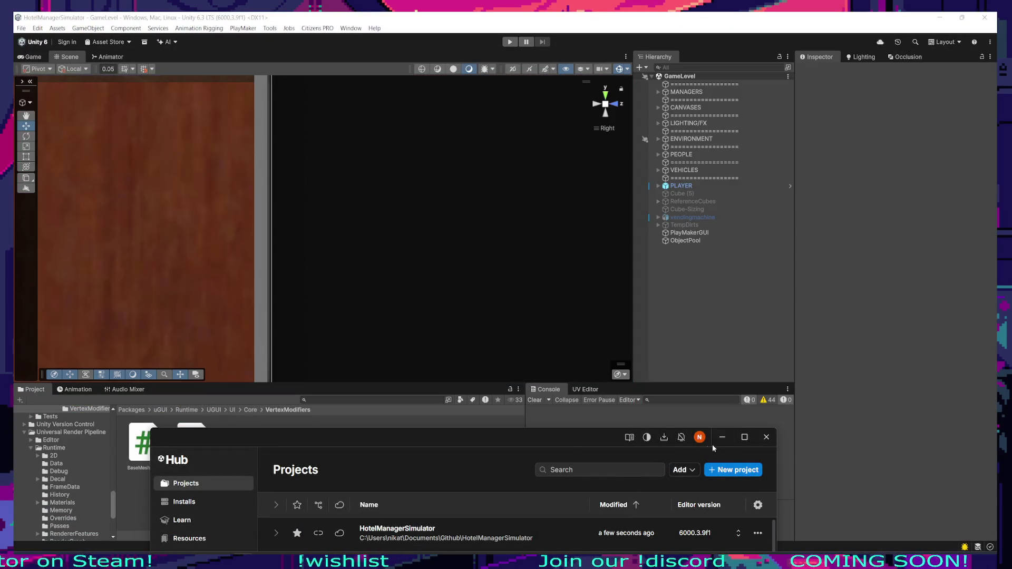
{"action": "left_click", "coordinate": [720, 441]}
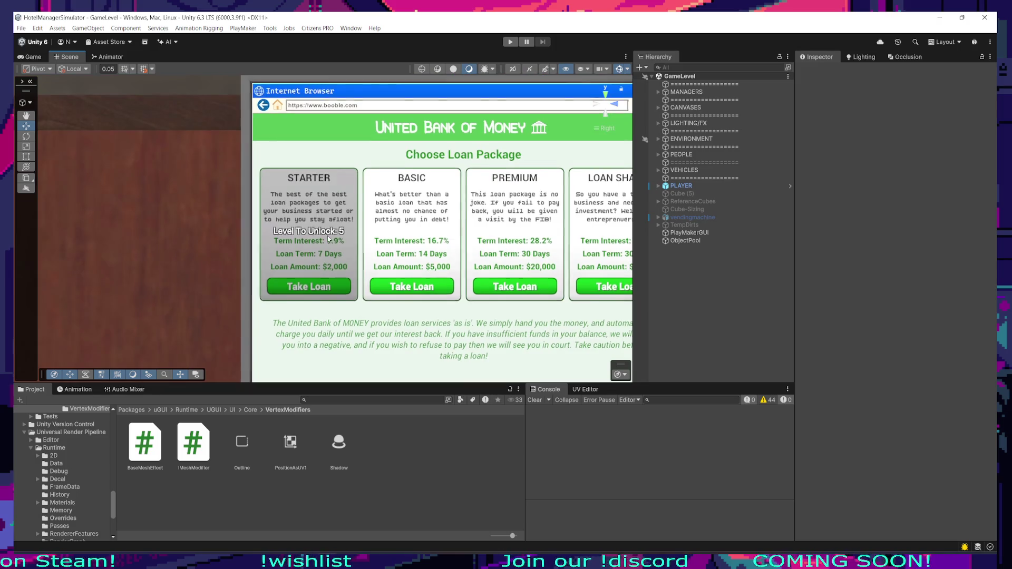
{"action": "left_click", "coordinate": [314, 254]}
{"action": "scroll", "coordinate": [309, 251], "scroll_direction": "up", "scroll_amount": 3}
Step: Set the Starter LoanBox image colour to black with alpha around 219
{"action": "key", "text": "t"}
{"action": "left_click", "coordinate": [930, 227]}
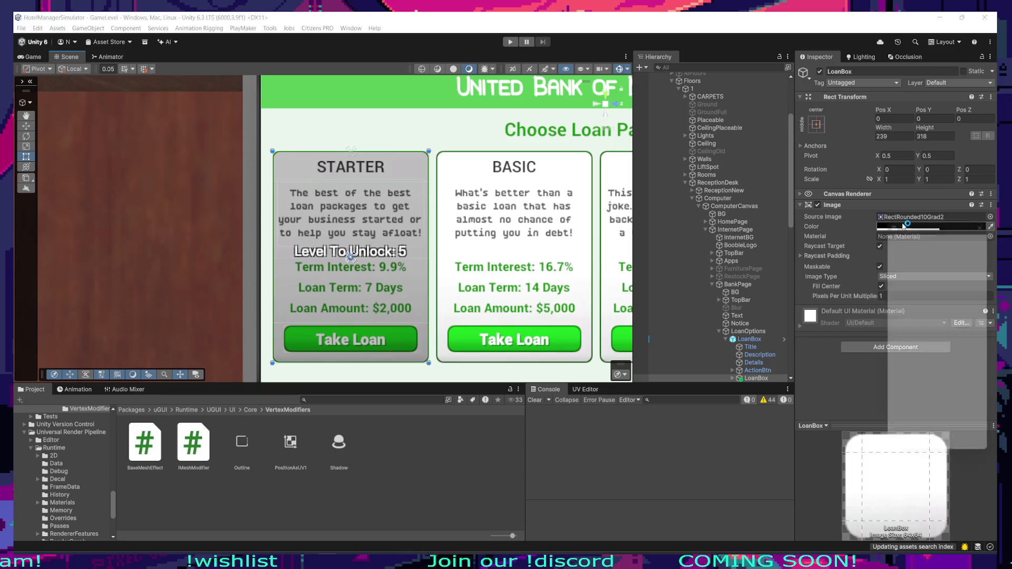
{"action": "mouse_move", "coordinate": [944, 415]}
{"action": "left_mouse_down"}
{"action": "mouse_move", "coordinate": [968, 417]}
{"action": "mouse_move", "coordinate": [956, 419]}
{"action": "left_mouse_up"}
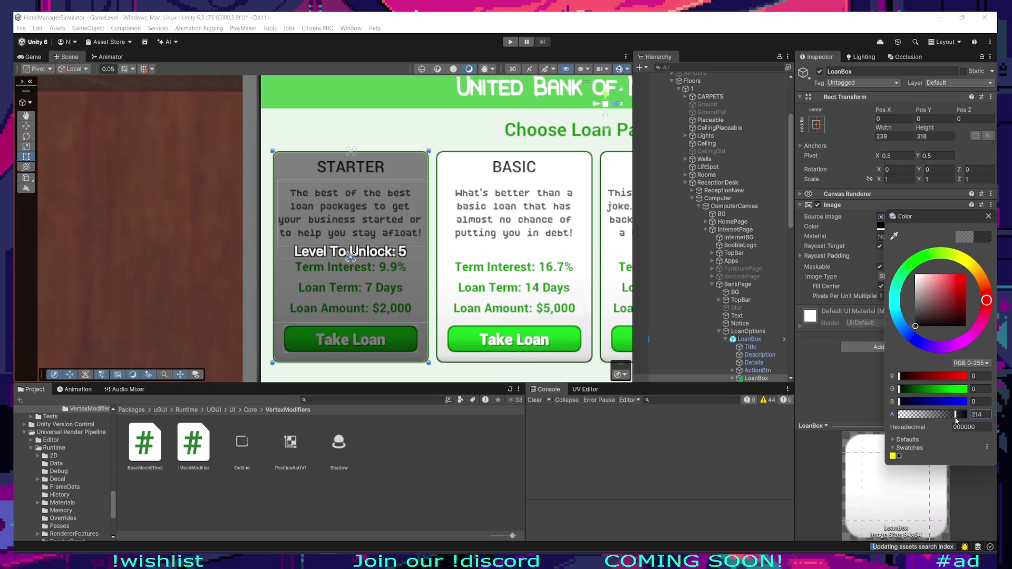
{"action": "left_click_drag", "start_coordinate": [940, 217], "coordinate": [704, 220]}
{"action": "left_click_drag", "start_coordinate": [719, 418], "coordinate": [715, 417]}
{"action": "mouse_move", "coordinate": [716, 220]}
{"action": "left_mouse_down"}
{"action": "mouse_move", "coordinate": [738, 233]}
{"action": "mouse_move", "coordinate": [745, 219]}
{"action": "mouse_move", "coordinate": [824, 203]}
{"action": "mouse_move", "coordinate": [869, 148]}
{"action": "mouse_move", "coordinate": [876, 160]}
{"action": "left_mouse_up"}
{"action": "mouse_move", "coordinate": [875, 358]}
{"action": "left_mouse_down"}
{"action": "mouse_move", "coordinate": [888, 360]}
{"action": "mouse_move", "coordinate": [878, 363]}
{"action": "left_mouse_up"}
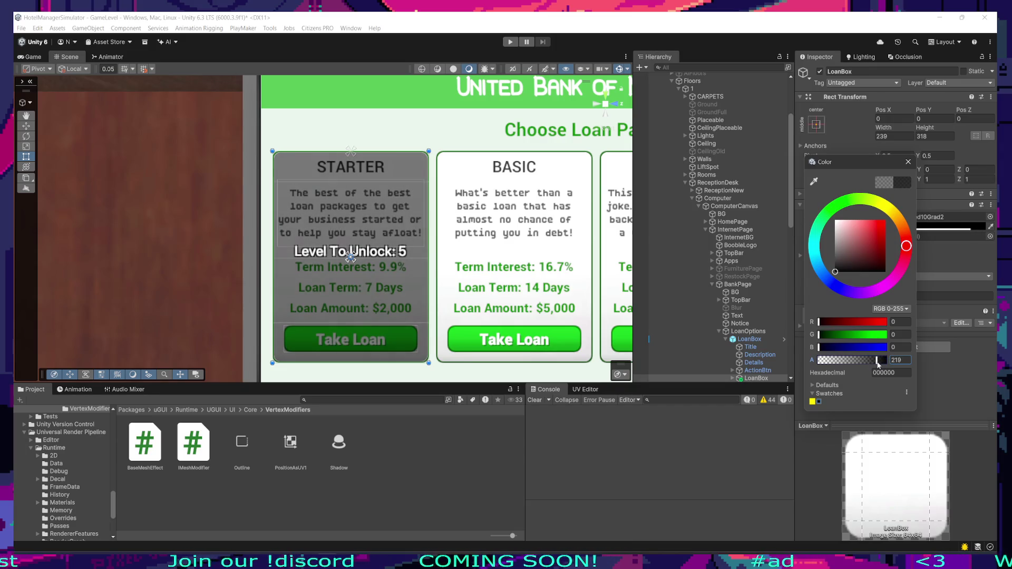
{"action": "left_click", "coordinate": [780, 211]}
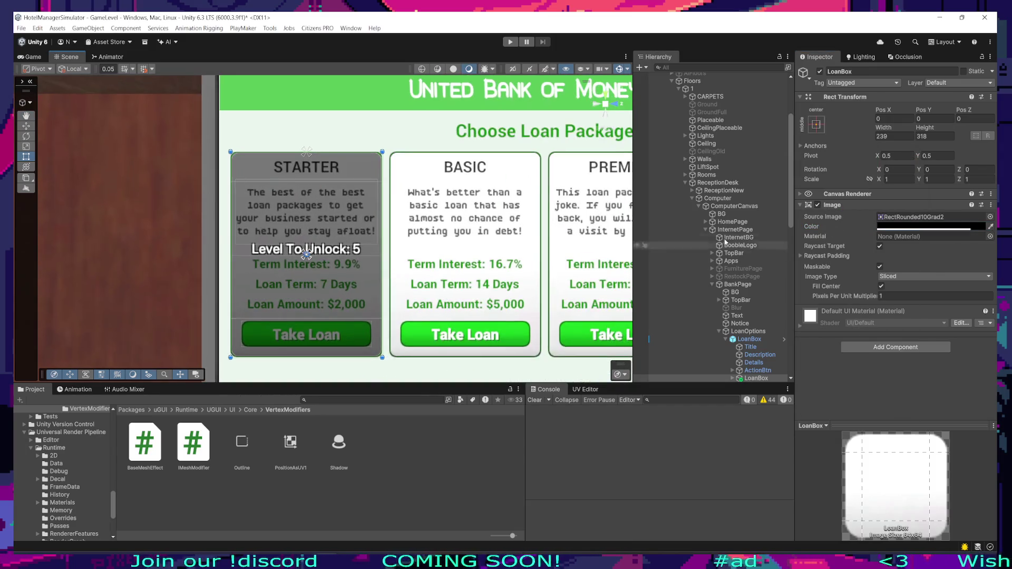
Step: Select the STARTER card's Level To Unlock text and try Inter fonts from the font picker
{"action": "scroll", "coordinate": [722, 297], "scroll_direction": "down", "scroll_amount": 3}
{"action": "left_click", "coordinate": [732, 290]}
{"action": "left_click", "coordinate": [769, 298]}
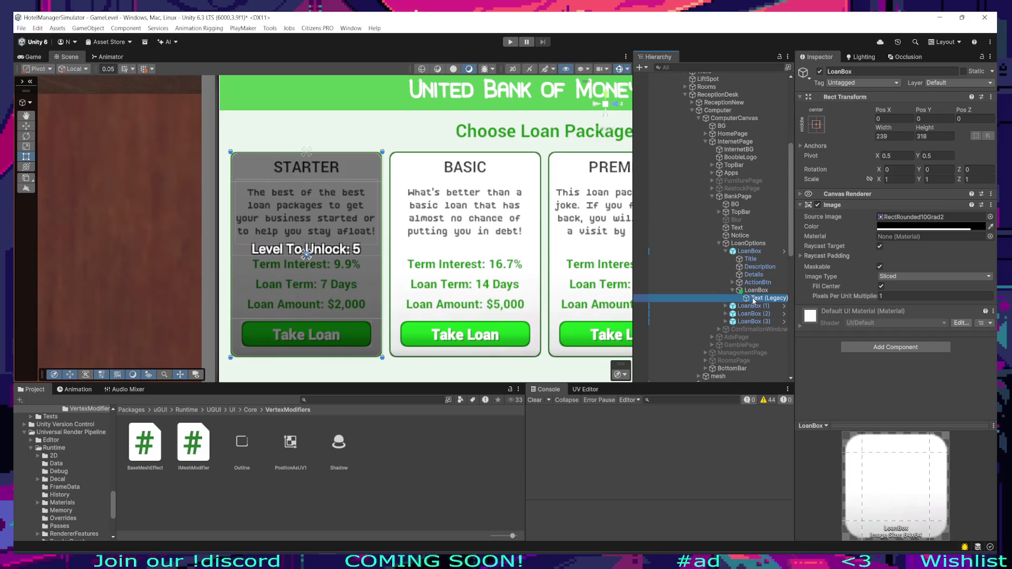
{"action": "left_click", "coordinate": [897, 205]}
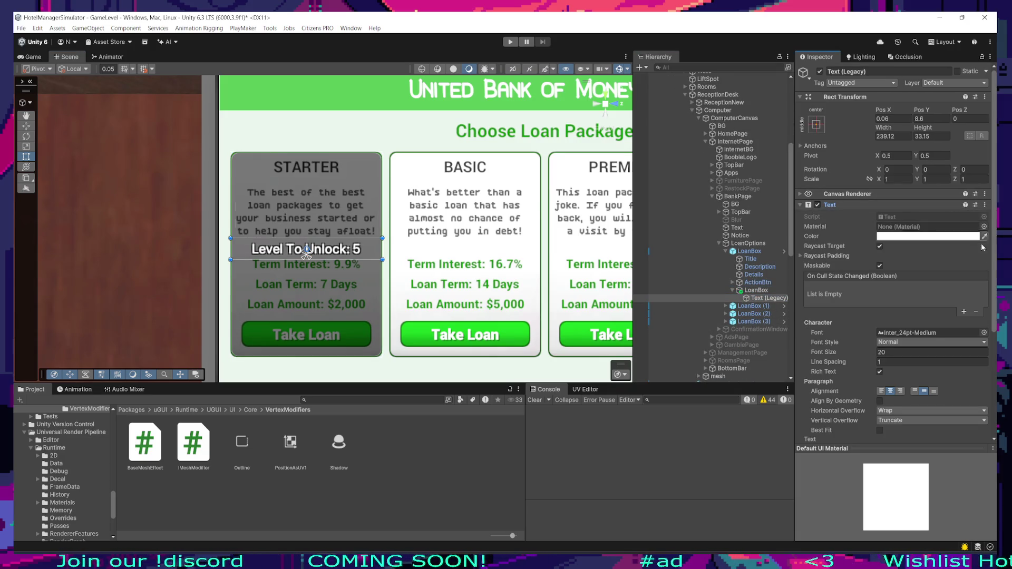
{"action": "left_click", "coordinate": [984, 334]}
{"action": "type", "text": "inter"}
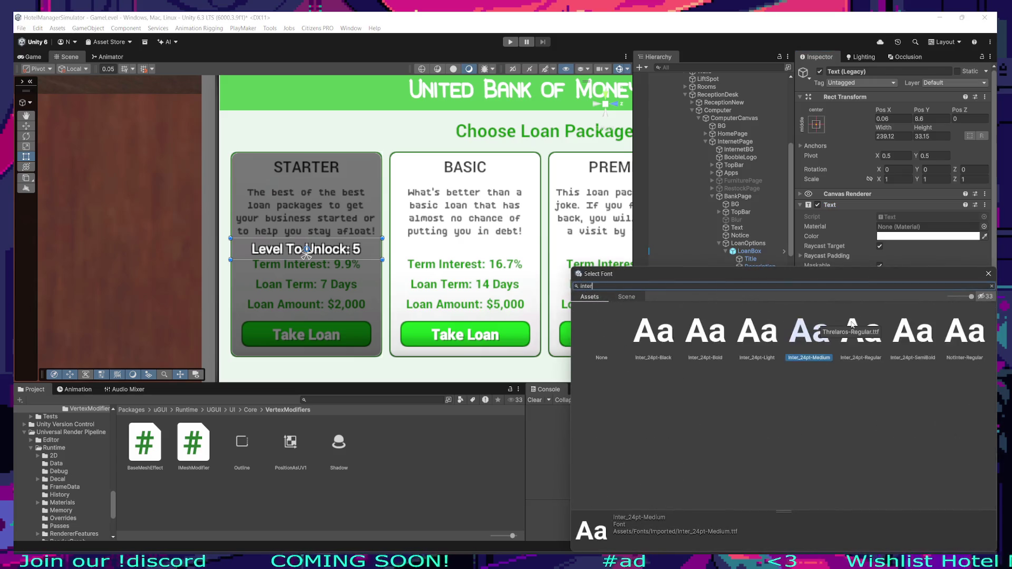
{"action": "left_click", "coordinate": [704, 349]}
{"action": "double_click", "coordinate": [753, 338]}
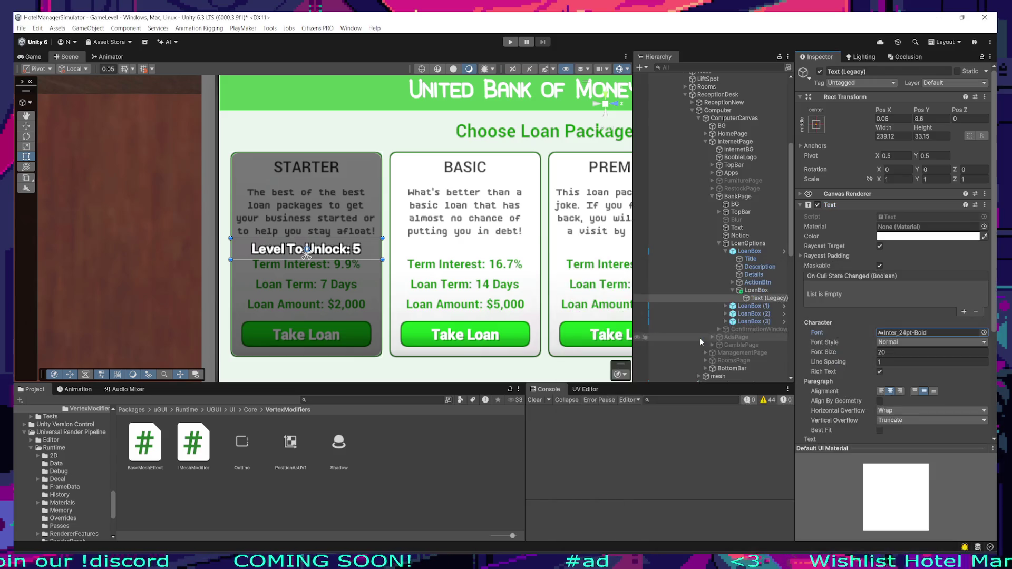
Step: Preview several Inter font weights on the label, applying Inter_24pt-SemiBold
{"action": "left_click", "coordinate": [986, 333]}
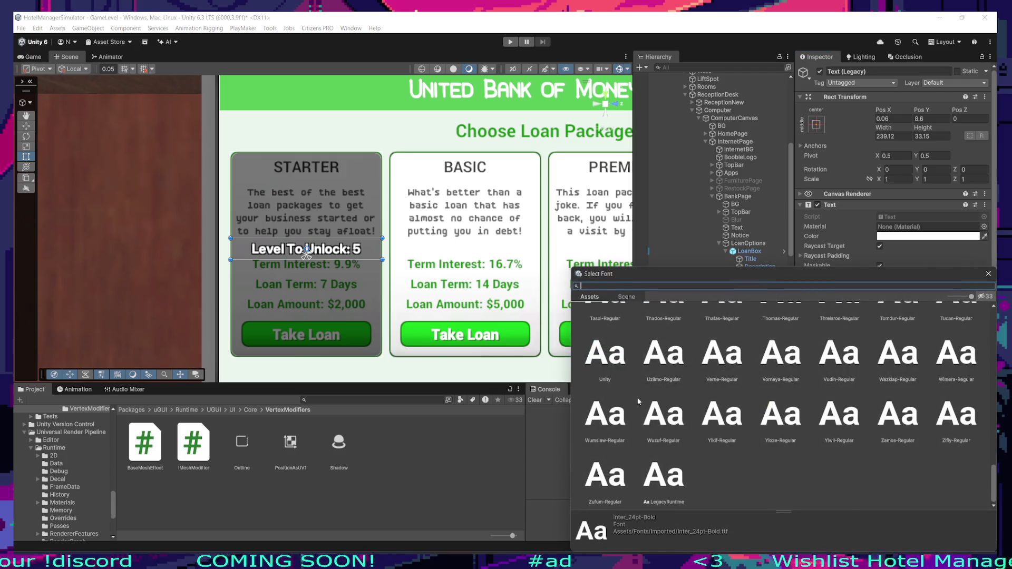
{"action": "type", "text": "inter"}
{"action": "left_click", "coordinate": [654, 333]}
{"action": "left_click", "coordinate": [757, 332]}
{"action": "left_click", "coordinate": [854, 350]}
{"action": "left_click", "coordinate": [913, 335]}
{"action": "left_click", "coordinate": [952, 339]}
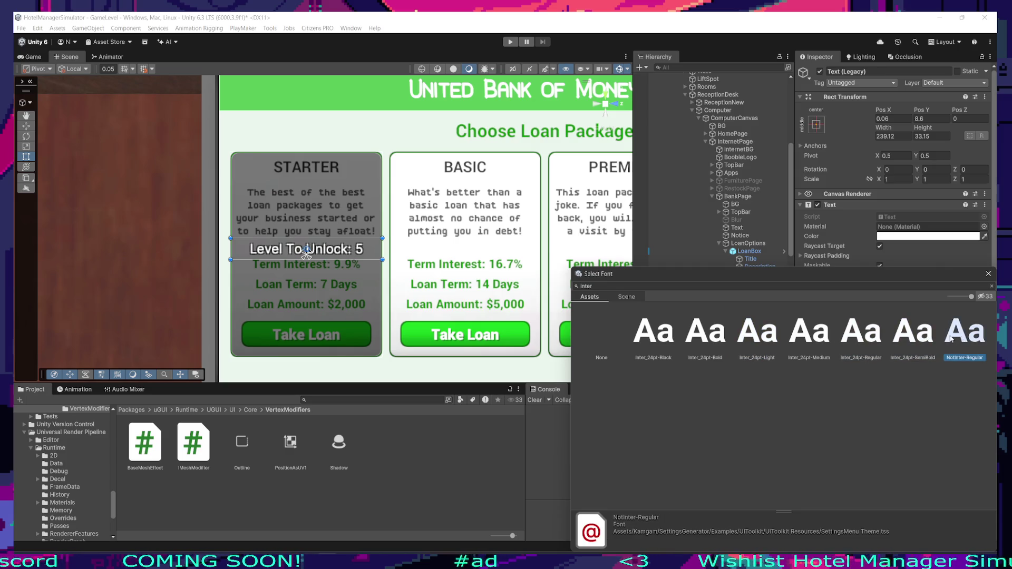
{"action": "left_click", "coordinate": [906, 337]}
{"action": "double_click", "coordinate": [906, 337]}
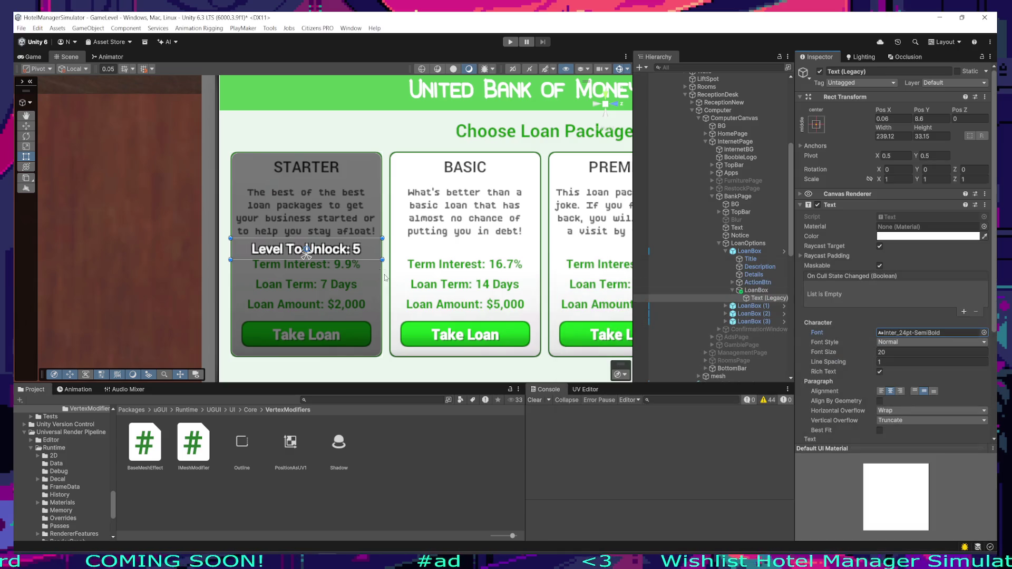
Step: Set the label font to Inter_24pt-Medium, then select the overlay object to rename it
{"action": "left_click", "coordinate": [973, 332]}
{"action": "left_click", "coordinate": [984, 332]}
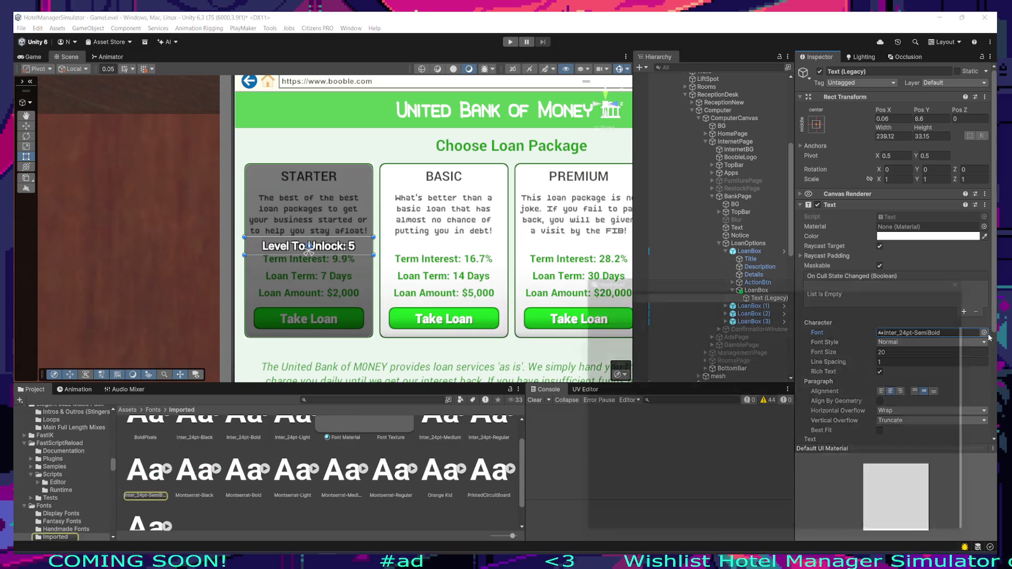
{"action": "type", "text": "inter"}
{"action": "left_click", "coordinate": [810, 333]}
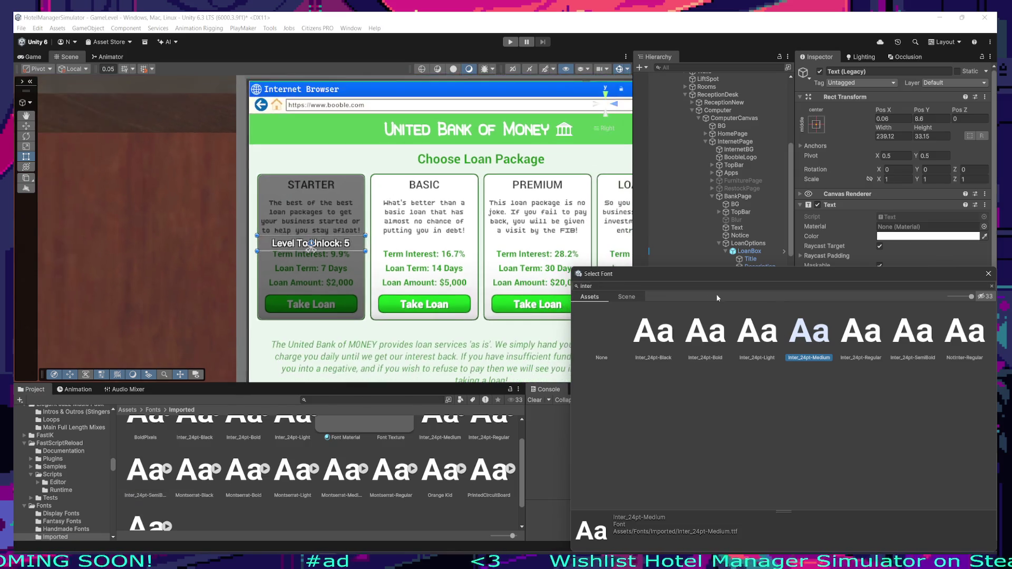
{"action": "left_click", "coordinate": [736, 292]}
{"action": "left_click", "coordinate": [734, 291]}
{"action": "left_click", "coordinate": [756, 290]}
Step: Name the overlay LevelLock and apply all LoanBox prefab overrides to every card
{"action": "key", "text": "Return"}
{"action": "left_click", "coordinate": [749, 251]}
{"action": "left_click", "coordinate": [853, 109]}
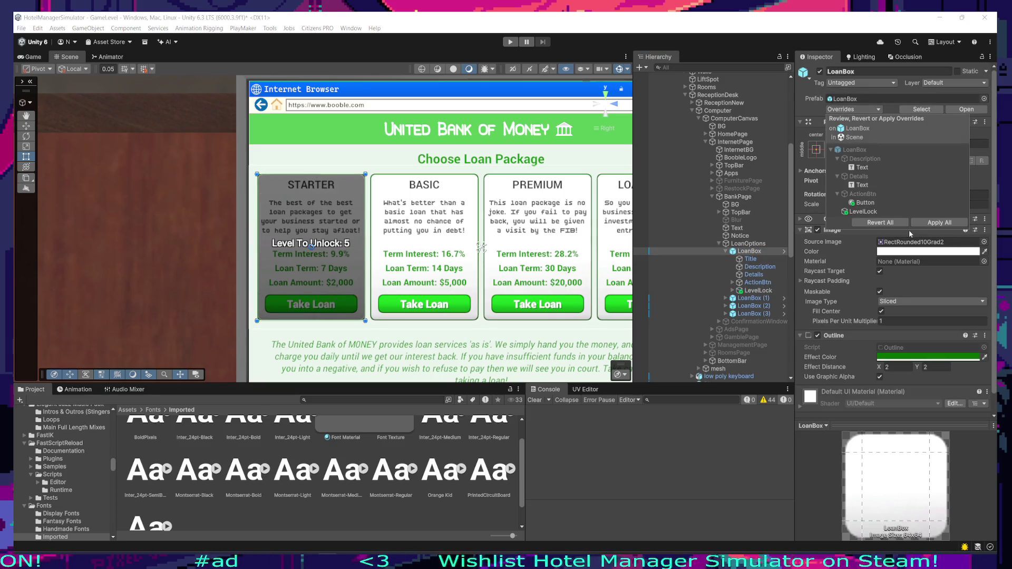
{"action": "left_click", "coordinate": [939, 222]}
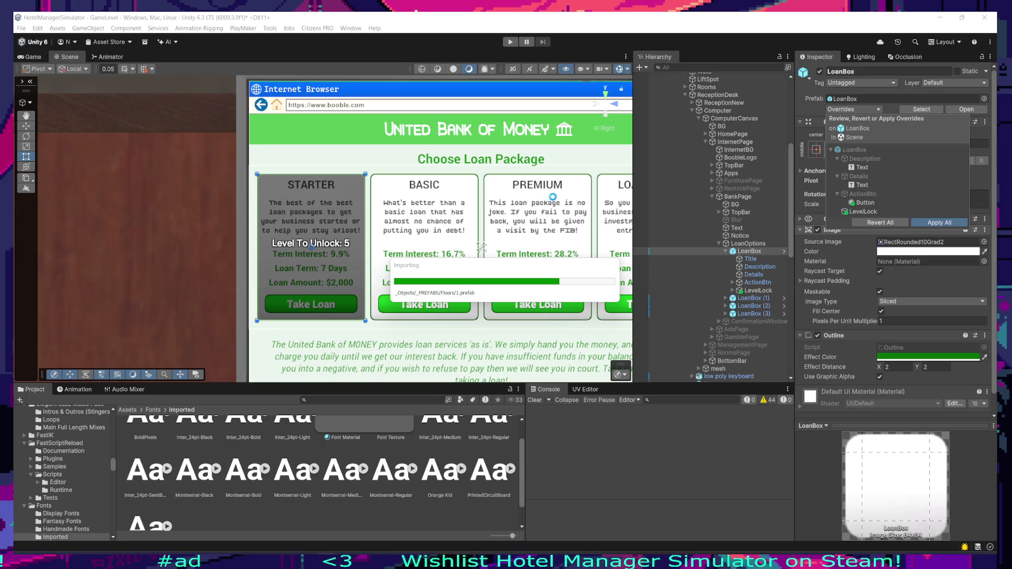
Step: Change the BASIC card's unlock level text to 10
{"action": "scroll", "coordinate": [311, 250], "scroll_direction": "down", "scroll_amount": 1}
{"action": "left_click", "coordinate": [311, 250]}
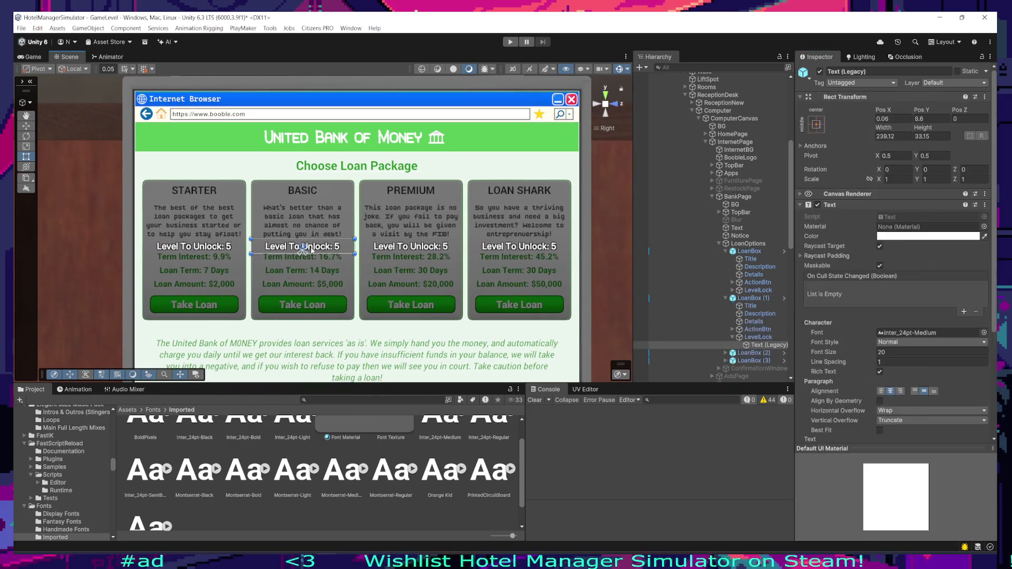
{"action": "scroll", "coordinate": [896, 263], "scroll_direction": "down", "scroll_amount": 5}
{"action": "left_click", "coordinate": [902, 323]}
{"action": "key", "text": "BackSpace"}
{"action": "type", "text": "10"}
Step: Change the PREMIUM card's unlock level to 15 and LOAN SHARK's to 20
{"action": "left_click", "coordinate": [422, 250]}
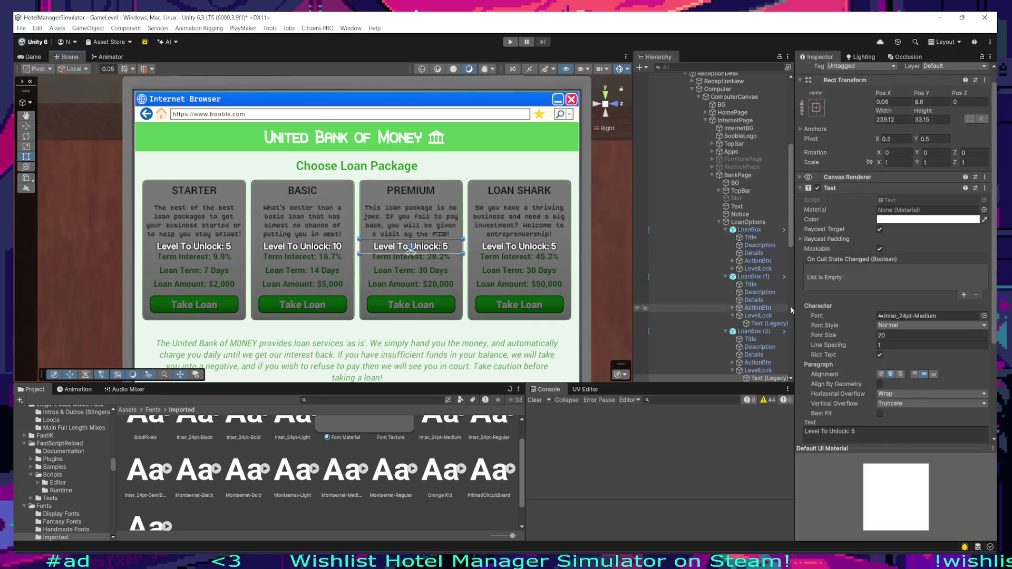
{"action": "scroll", "coordinate": [896, 264], "scroll_direction": "down", "scroll_amount": 1}
{"action": "left_click", "coordinate": [888, 360]}
{"action": "type", "text": "1"}
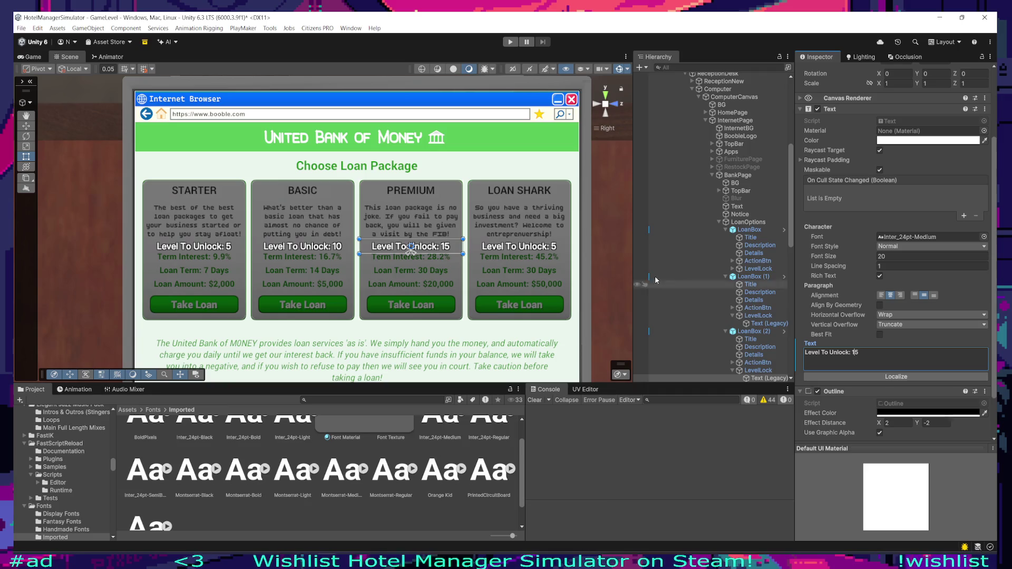
{"action": "left_click", "coordinate": [519, 250]}
{"action": "left_click", "coordinate": [888, 436]}
{"action": "key", "text": "BackSpace"}
{"action": "type", "text": "209"}
{"action": "key", "text": "BackSpace"}
{"action": "mouse_move", "coordinate": [426, 260]}
{"action": "left_mouse_down"}
{"action": "mouse_move", "coordinate": [454, 228]}
{"action": "mouse_move", "coordinate": [272, 249]}
{"action": "mouse_move", "coordinate": [324, 239]}
{"action": "left_mouse_up"}
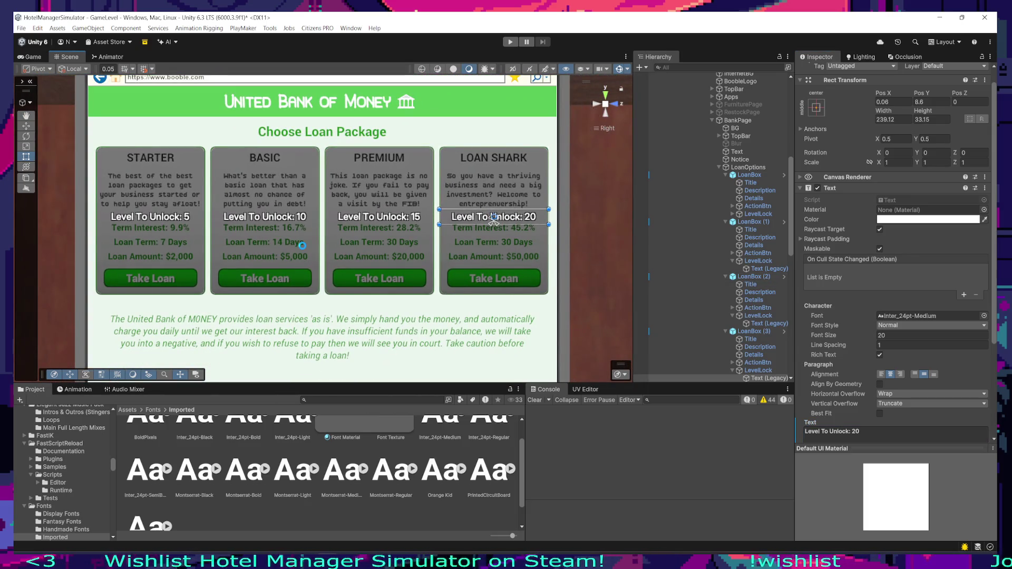
{"action": "left_click_drag", "start_coordinate": [303, 244], "coordinate": [352, 256]}
{"action": "scroll", "coordinate": [355, 228], "scroll_direction": "up", "scroll_amount": 3}
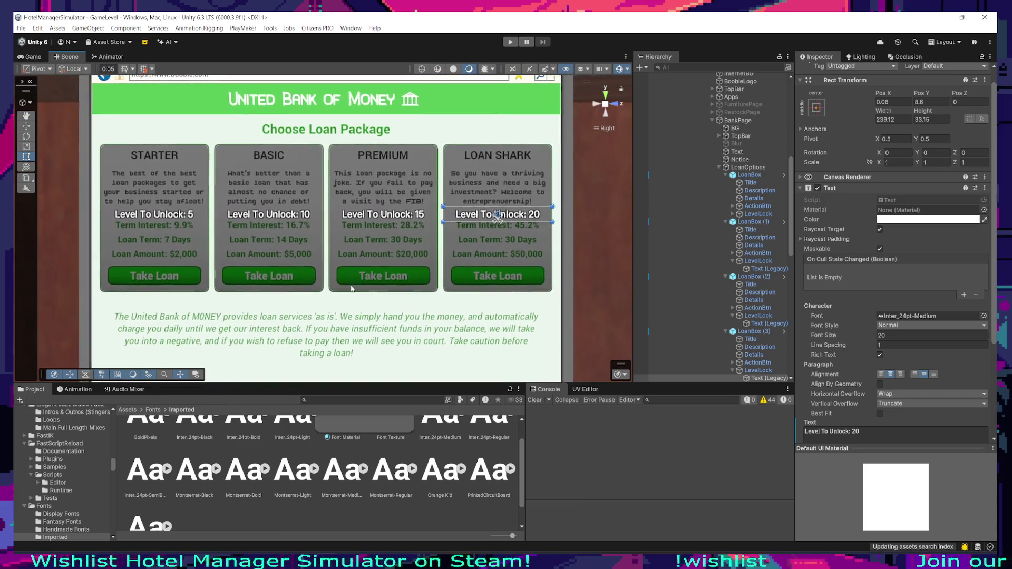
Step: Set the STARTER card's Level To Unlock font size to 22
{"action": "scroll", "coordinate": [337, 241], "scroll_direction": "down", "scroll_amount": 5}
{"action": "left_click_drag", "start_coordinate": [328, 212], "coordinate": [329, 237]}
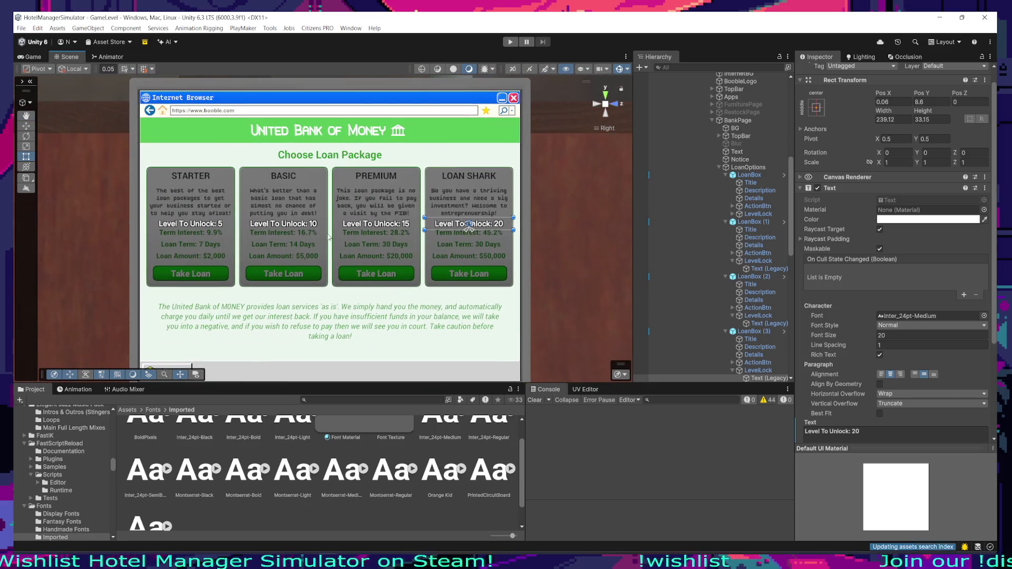
{"action": "left_click", "coordinate": [212, 220]}
{"action": "scroll", "coordinate": [327, 229], "scroll_direction": "up", "scroll_amount": 2}
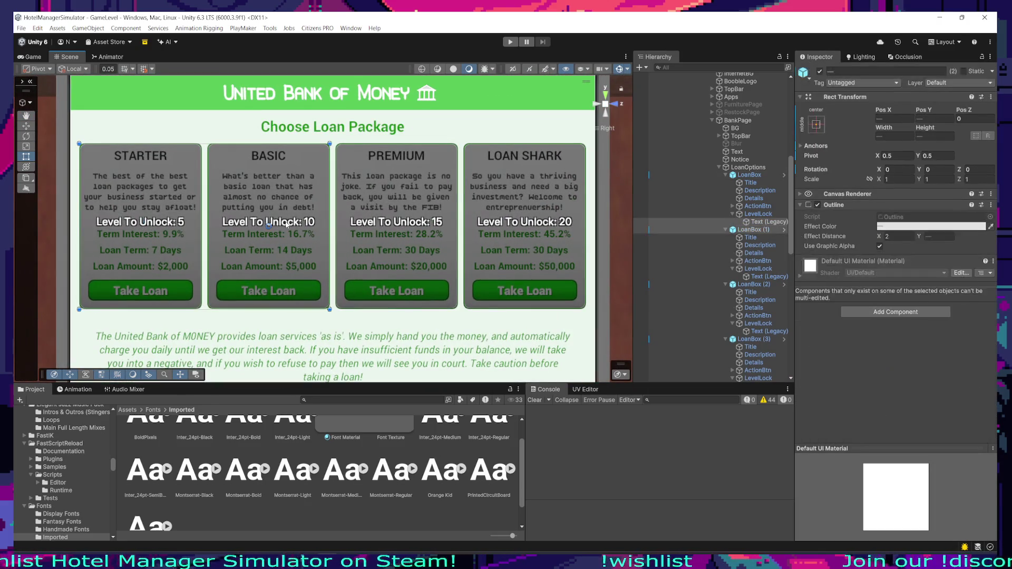
{"action": "left_click", "coordinate": [184, 224]}
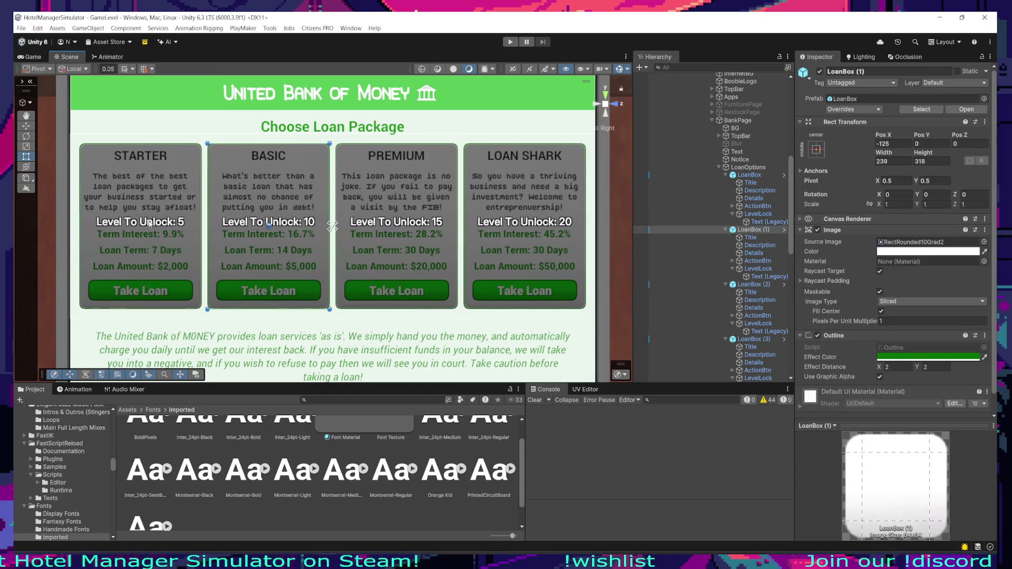
{"action": "left_click", "coordinate": [185, 223]}
{"action": "scroll", "coordinate": [896, 264], "scroll_direction": "down", "scroll_amount": 5}
{"action": "left_click", "coordinate": [889, 273]}
{"action": "type", "text": "22"}
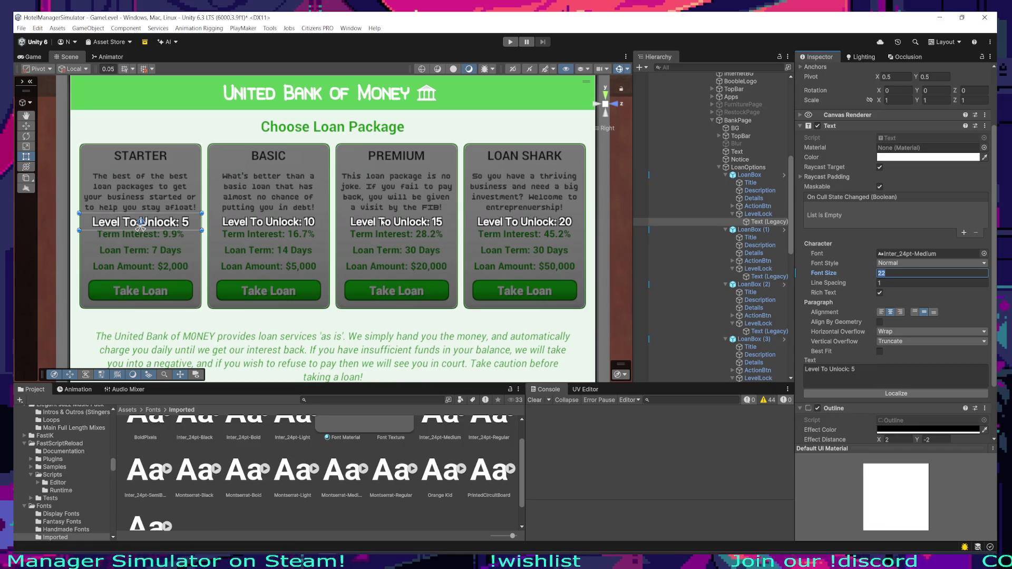
Step: Set font size 22 on the BASIC, PREMIUM and LOAN SHARK unlock labels
{"action": "left_click", "coordinate": [295, 225]}
{"action": "left_click", "coordinate": [296, 224]}
{"action": "left_click", "coordinate": [928, 335]}
{"action": "type", "text": "22"}
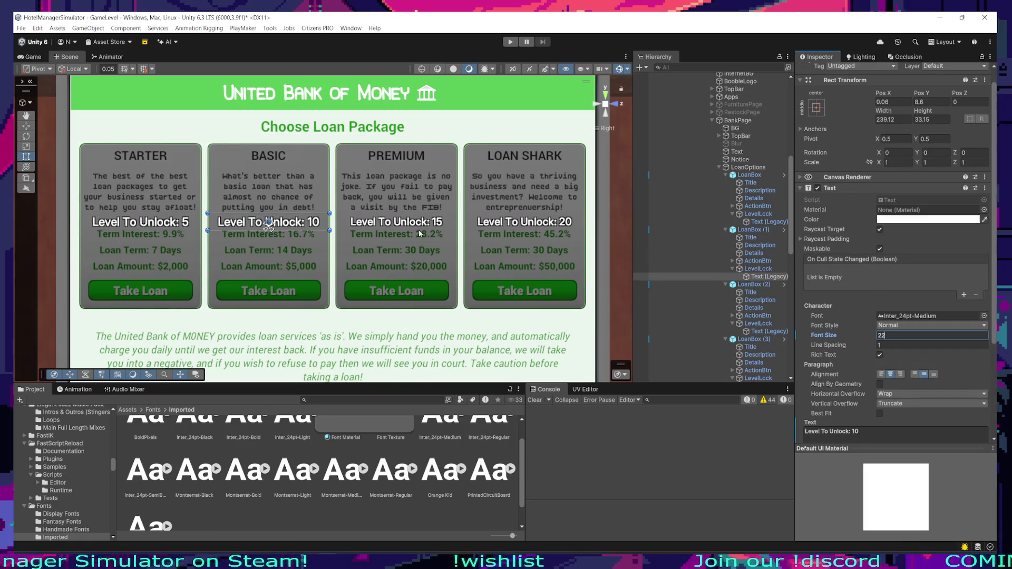
{"action": "left_click", "coordinate": [397, 223]}
{"action": "left_click", "coordinate": [396, 224]}
{"action": "left_click", "coordinate": [928, 335]}
{"action": "type", "text": "22"}
{"action": "left_click", "coordinate": [525, 223]}
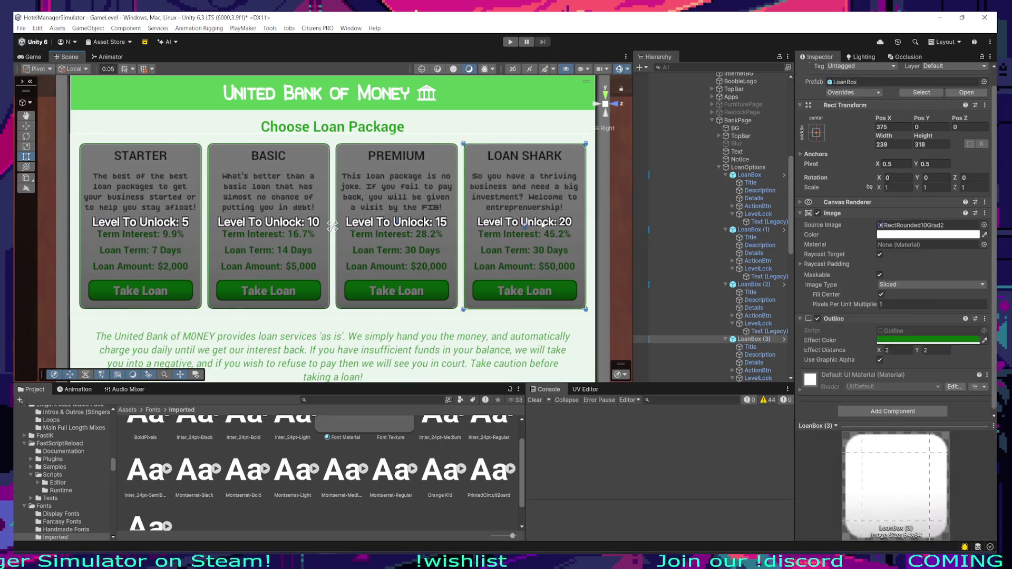
{"action": "left_click", "coordinate": [525, 224]}
{"action": "left_click", "coordinate": [928, 335]}
{"action": "type", "text": "22"}
Step: Check the PREMIUM and BASIC cards' unlock labels in the scene view
{"action": "scroll", "coordinate": [464, 262], "scroll_direction": "down", "scroll_amount": 4}
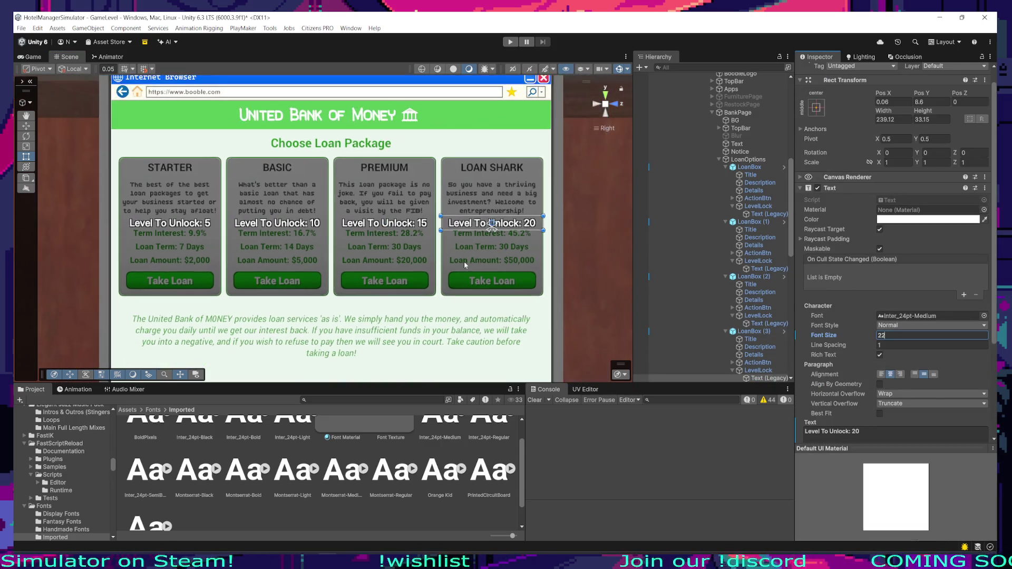
{"action": "left_click", "coordinate": [407, 269]}
{"action": "scroll", "coordinate": [407, 269], "scroll_direction": "left", "scroll_amount": 3}
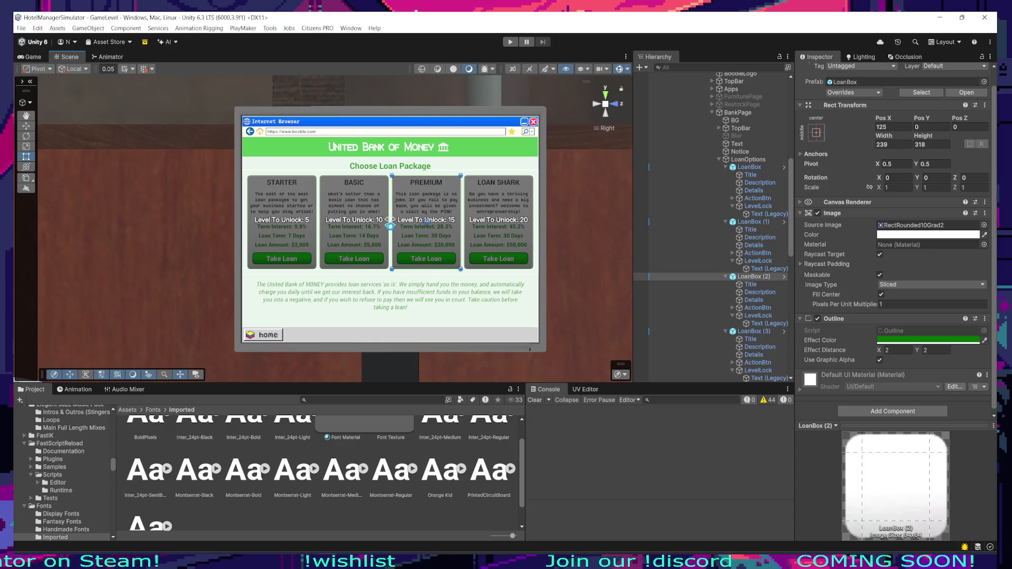
{"action": "scroll", "coordinate": [428, 204], "scroll_direction": "up", "scroll_amount": 3}
{"action": "scroll", "coordinate": [428, 204], "scroll_direction": "down", "scroll_amount": 2}
{"action": "scroll", "coordinate": [428, 203], "scroll_direction": "right", "scroll_amount": 2}
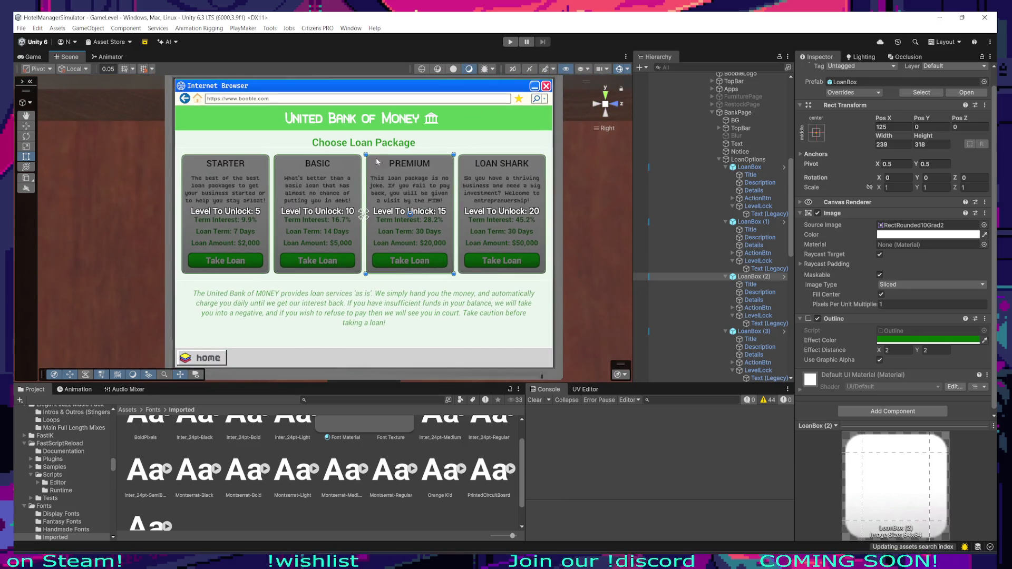
{"action": "scroll", "coordinate": [377, 162], "scroll_direction": "down", "scroll_amount": 2}
{"action": "scroll", "coordinate": [322, 201], "scroll_direction": "up", "scroll_amount": 2}
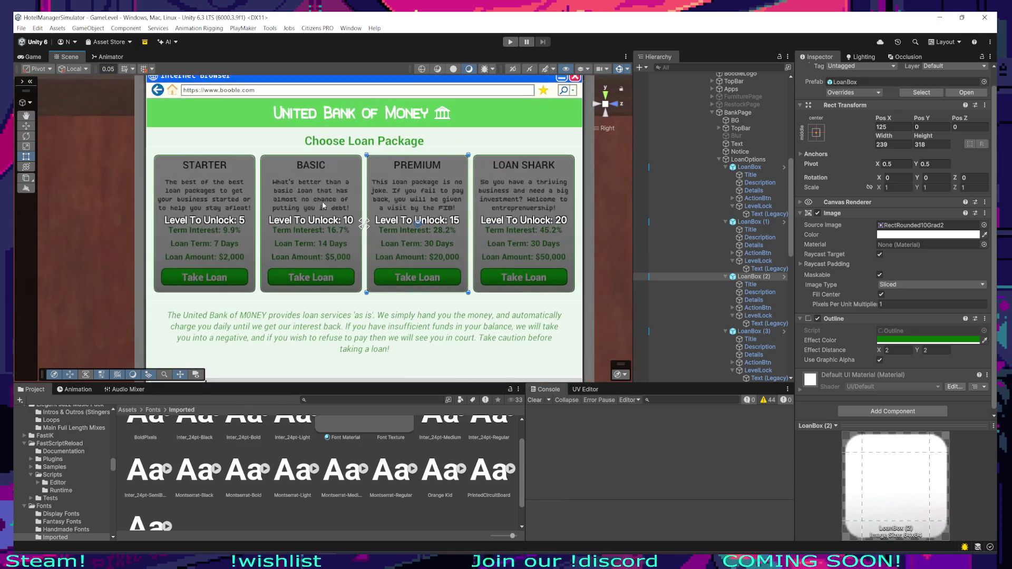
{"action": "left_click", "coordinate": [421, 224]}
{"action": "scroll", "coordinate": [421, 225], "scroll_direction": "down", "scroll_amount": 1}
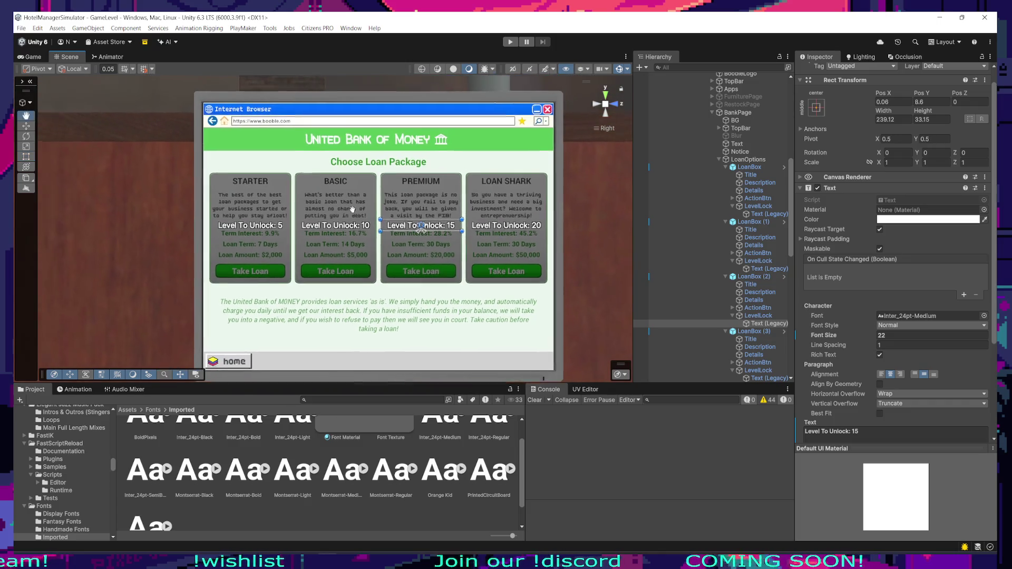
{"action": "scroll", "coordinate": [343, 227], "scroll_direction": "up", "scroll_amount": 2}
{"action": "left_click", "coordinate": [343, 227]}
{"action": "scroll", "coordinate": [446, 242], "scroll_direction": "up", "scroll_amount": 1}
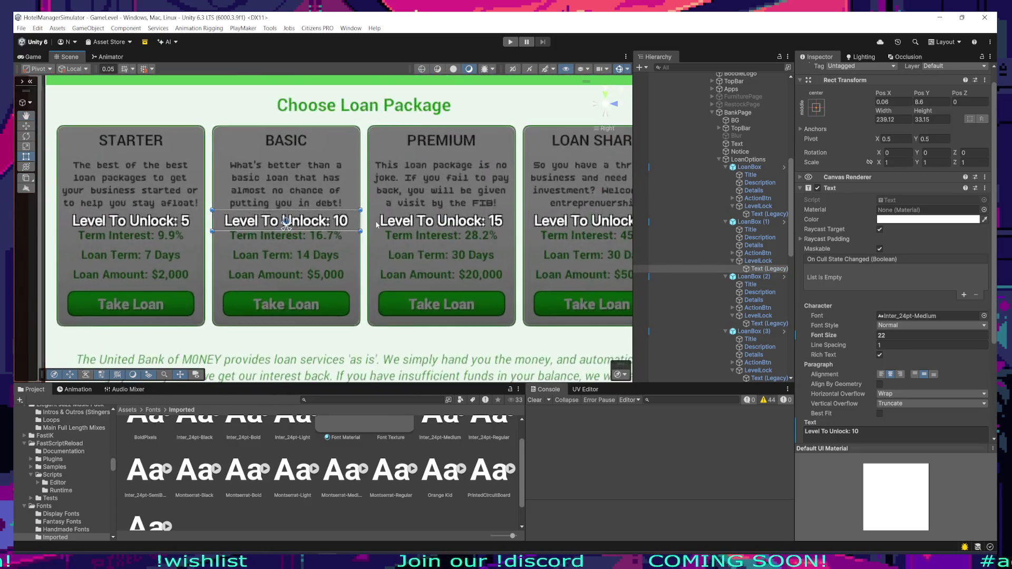
{"action": "scroll", "coordinate": [282, 228], "scroll_direction": "down", "scroll_amount": 1}
Step: Multi-select all four unlock labels and nudge them lower on the cards
{"action": "left_click", "coordinate": [766, 214], "text": "ctrl"}
{"action": "scroll", "coordinate": [766, 215], "scroll_direction": "down", "scroll_amount": 5}
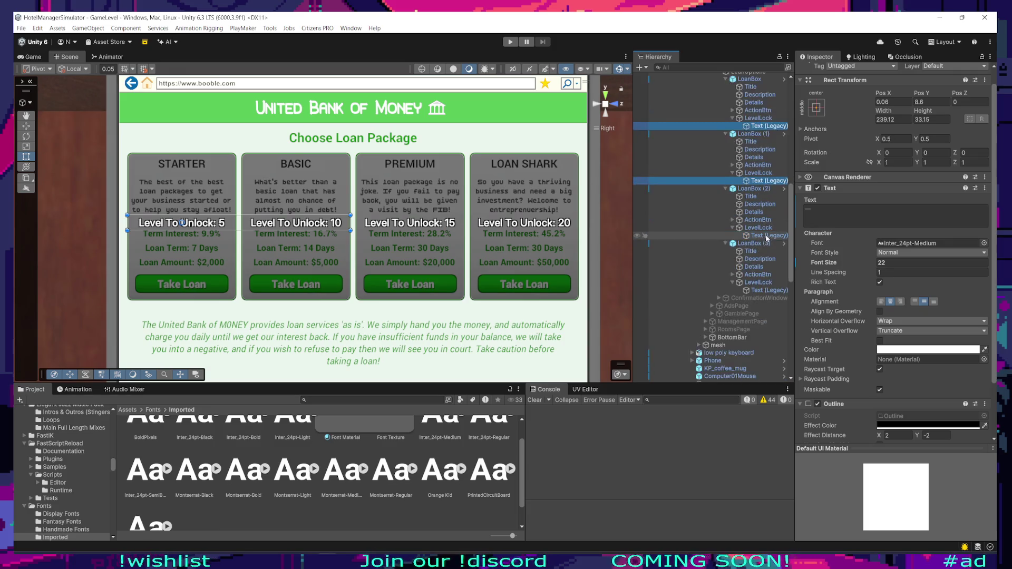
{"action": "left_click", "coordinate": [759, 228]}
{"action": "left_click", "coordinate": [760, 290]}
{"action": "left_click", "coordinate": [767, 235], "text": "ctrl"}
{"action": "scroll", "coordinate": [767, 237], "scroll_direction": "up", "scroll_amount": 5}
{"action": "left_click", "coordinate": [767, 239], "text": "ctrl"}
{"action": "left_click", "coordinate": [760, 185], "text": "ctrl"}
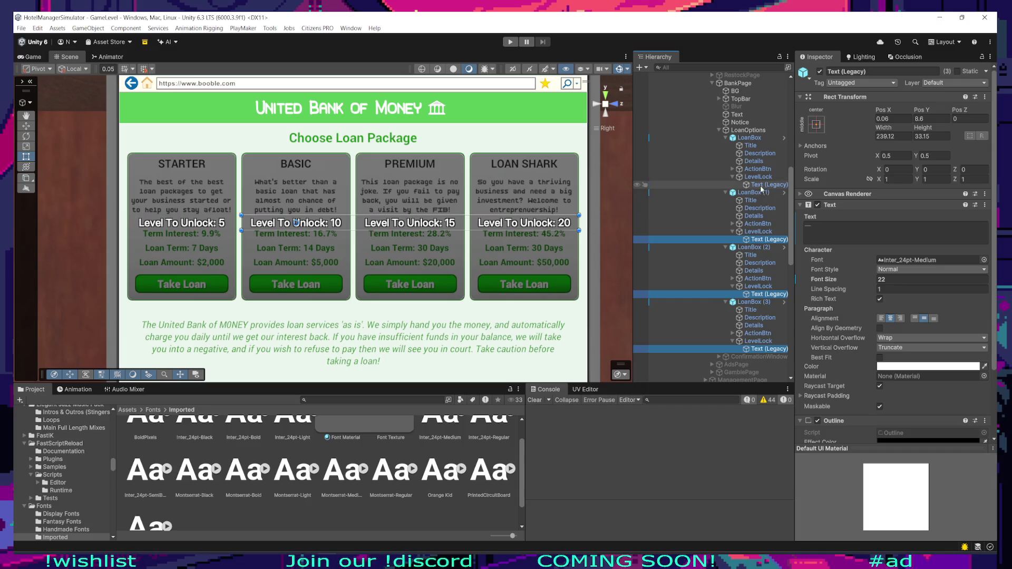
{"action": "scroll", "coordinate": [321, 227], "scroll_direction": "down", "scroll_amount": 1}
{"action": "mouse_move", "coordinate": [501, 232]}
{"action": "left_mouse_down"}
{"action": "mouse_move", "coordinate": [500, 257]}
{"action": "mouse_move", "coordinate": [498, 227]}
{"action": "left_mouse_up"}
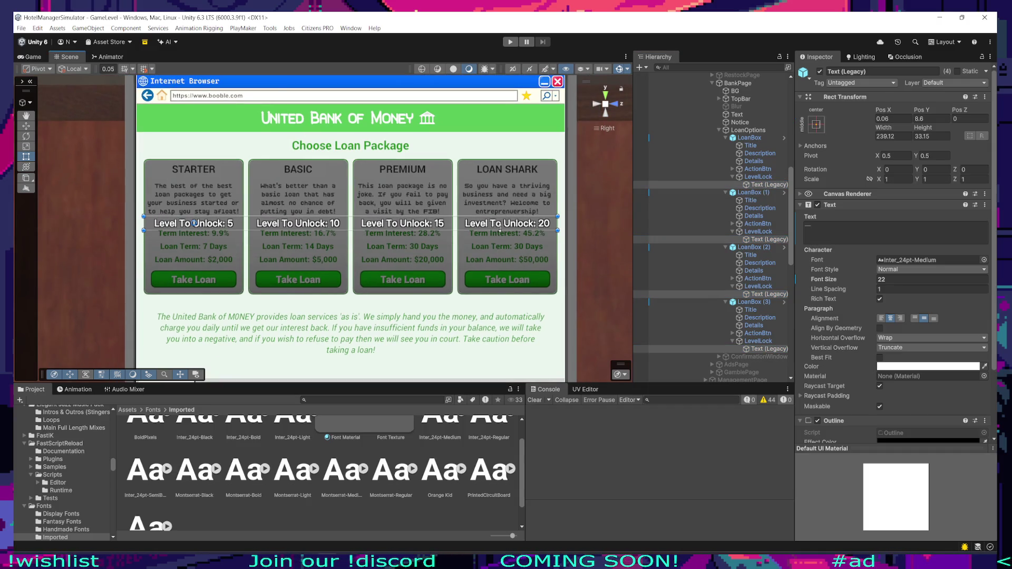
{"action": "scroll", "coordinate": [469, 248], "scroll_direction": "down", "scroll_amount": 3}
{"action": "left_click", "coordinate": [758, 176]}
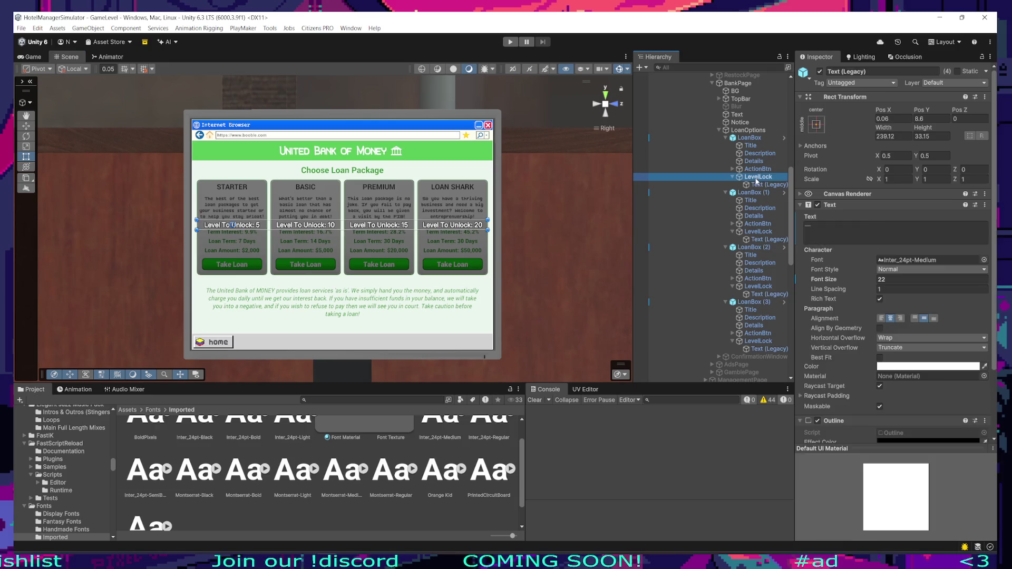
Step: Set the alpha of the STARTER card's LevelLock Image colour to 219
{"action": "left_click", "coordinate": [881, 226]}
{"action": "left_click_drag", "start_coordinate": [967, 419], "coordinate": [959, 422]}
{"action": "left_click", "coordinate": [988, 222]}
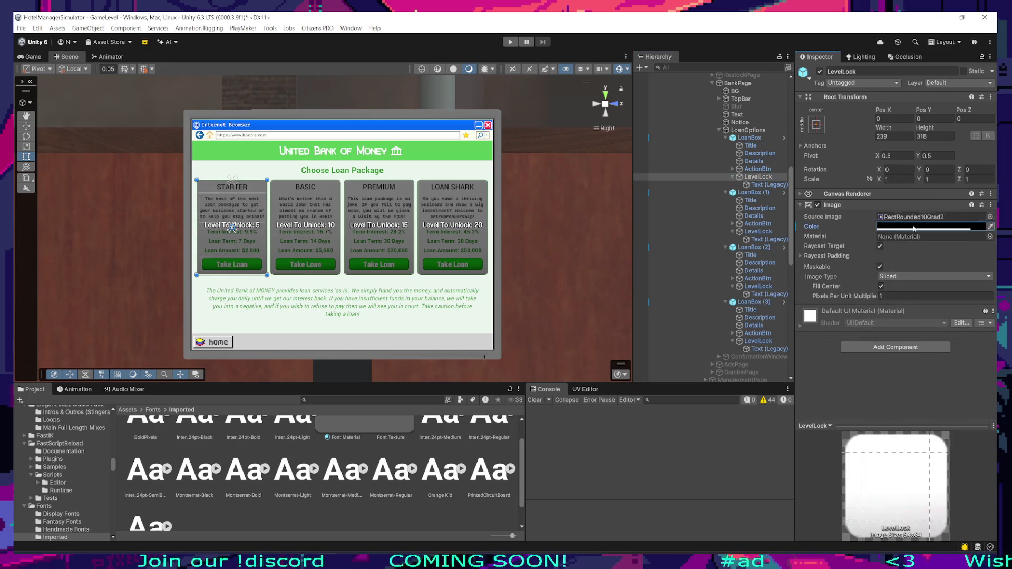